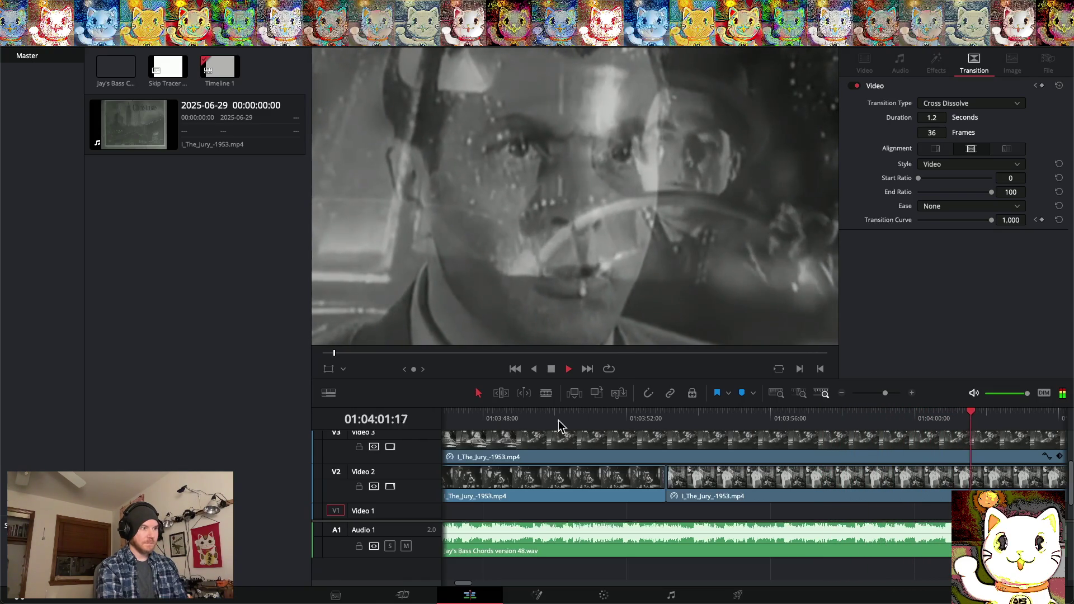
Add a cross dissolve at the cut between the two Video 2 clips and lengthen it
key(space)
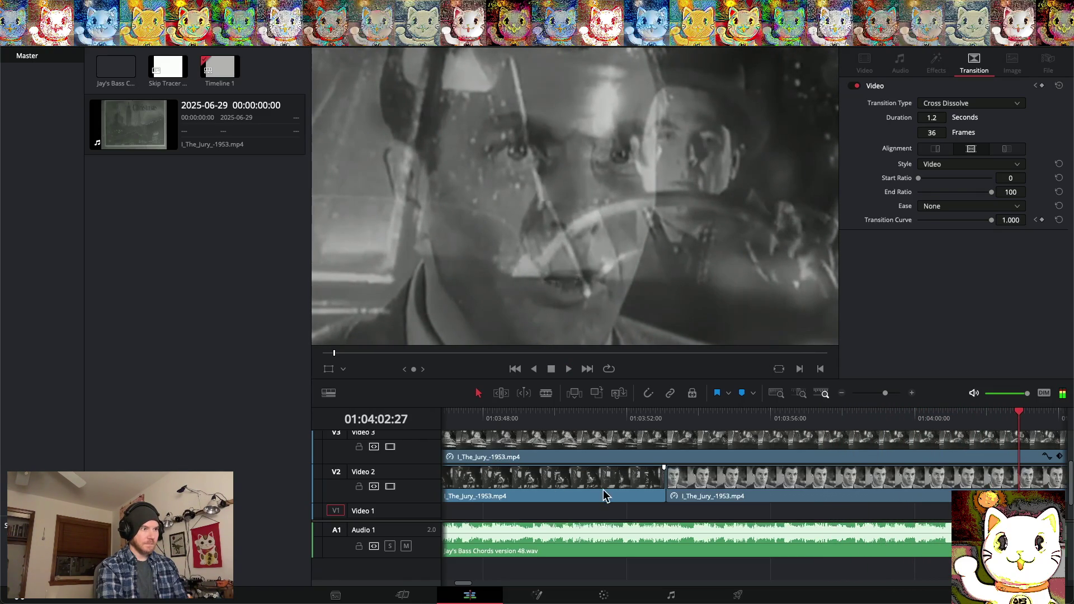
click(666, 481)
right_click(666, 482)
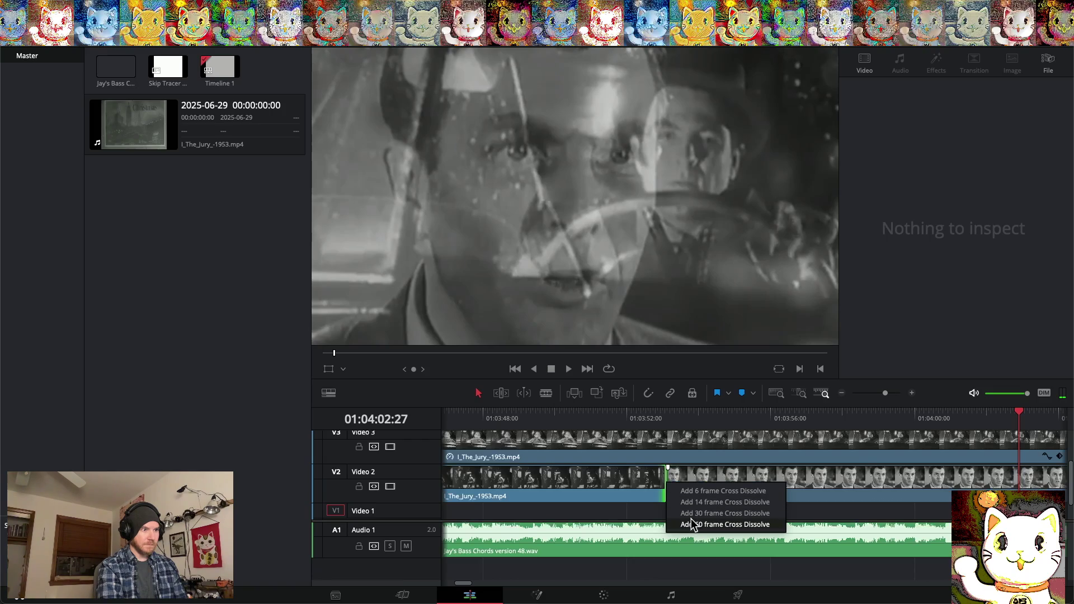
click(691, 523)
drag(658, 482, 645, 482)
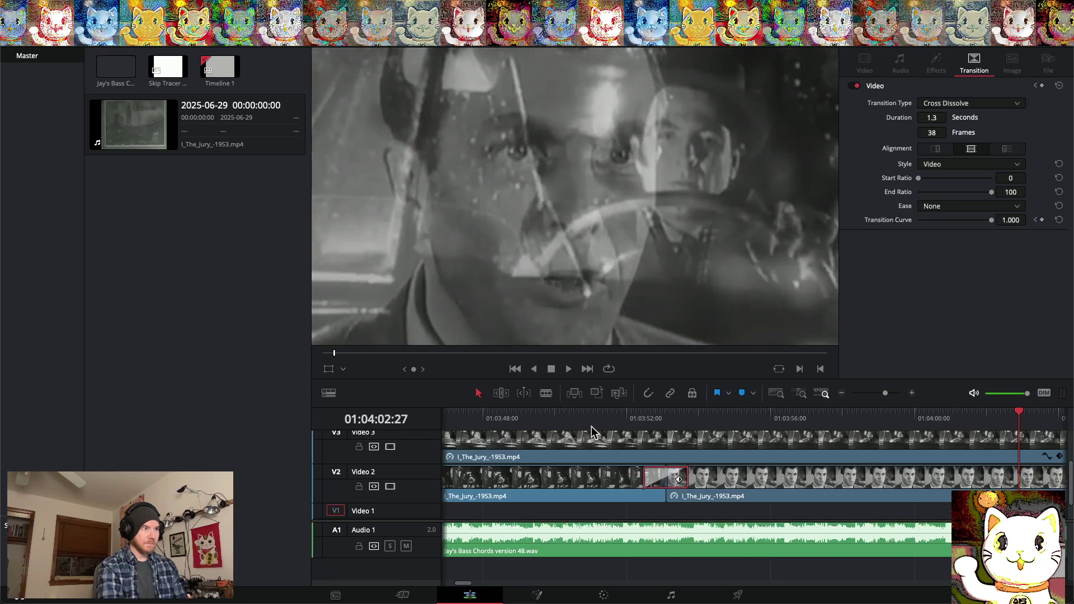
Preview the dissolve, then delete it and play the straight cut to compare
click(587, 419)
key(space)
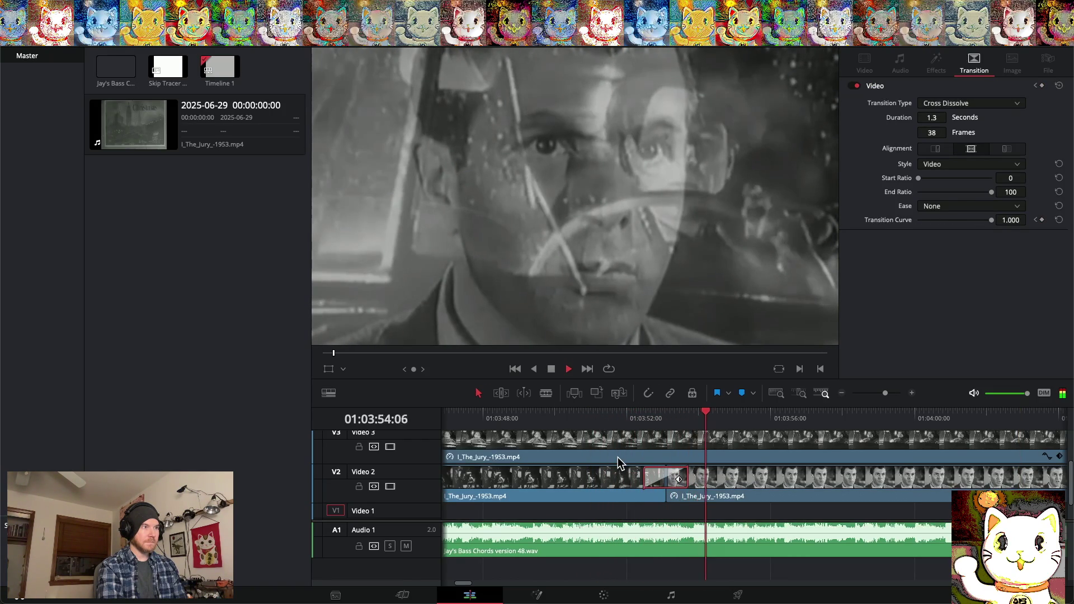
key(space)
key(Delete)
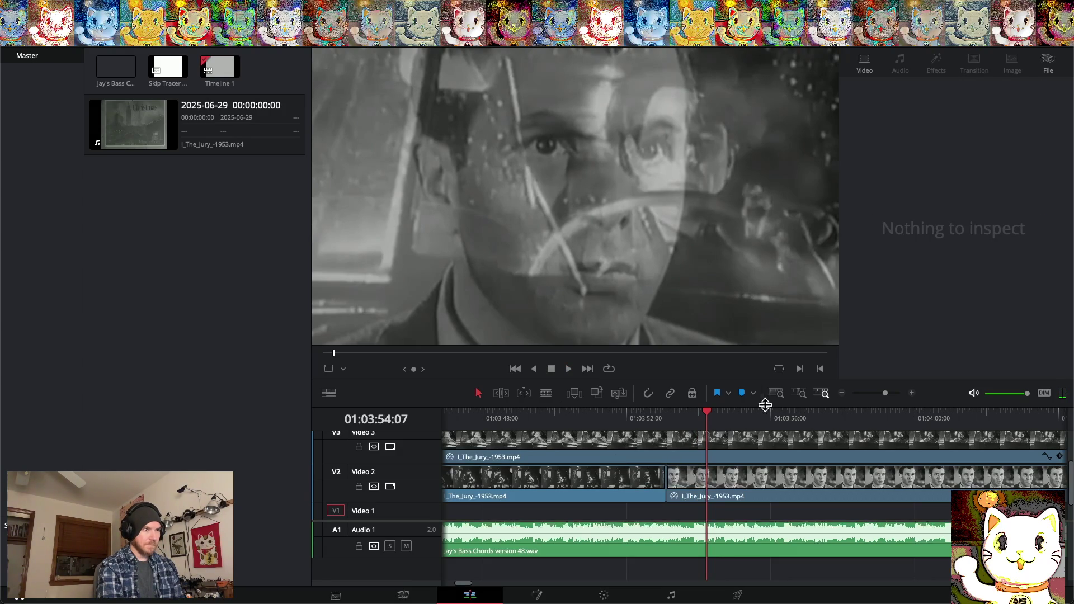
click(602, 417)
key(space)
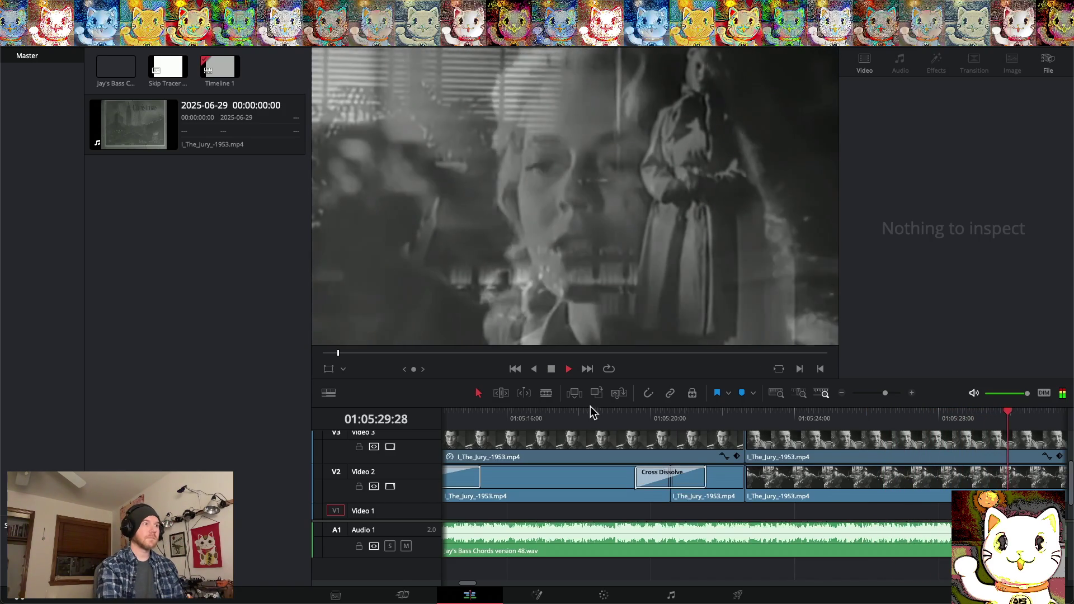
Stop playback and save the project from the File menu
key(space)
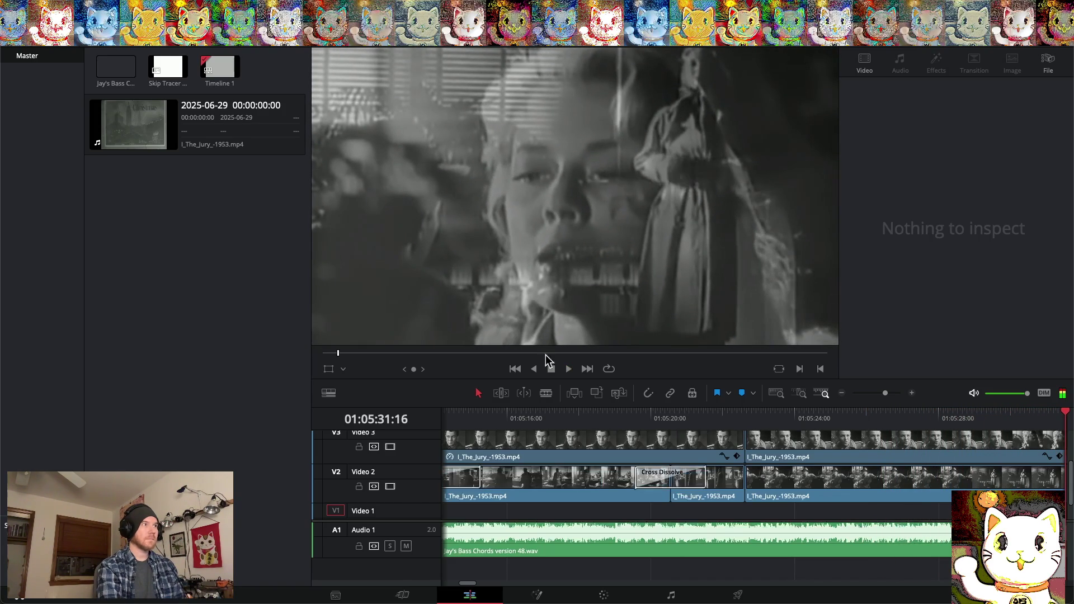
click(56, 6)
mouse_move(104, 5)
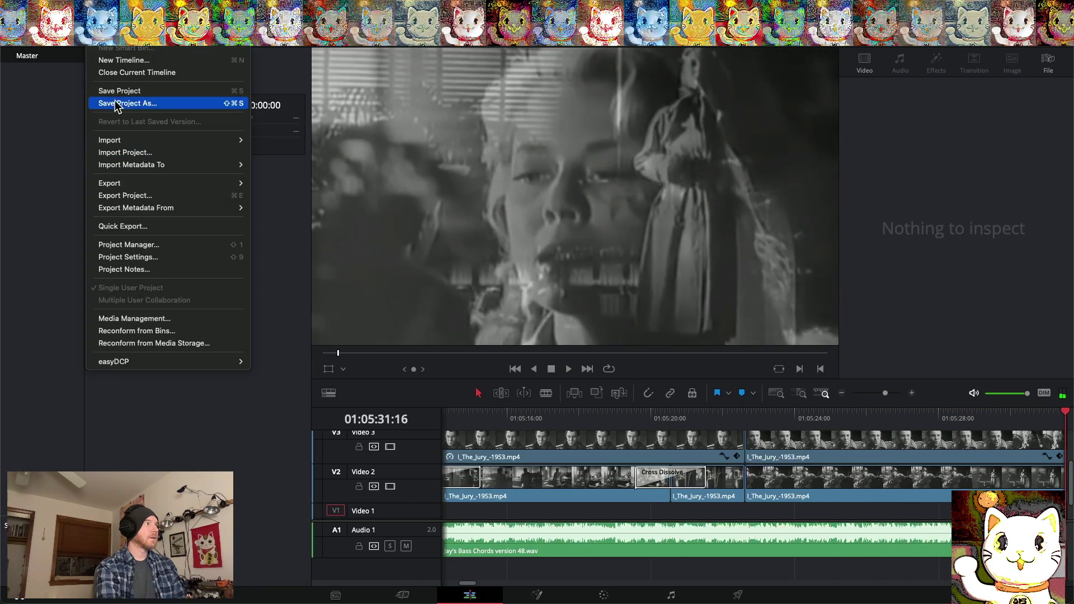
click(114, 92)
Zoom the timeline out six steps to show most of the edit
scroll(753, 443, right, 10)
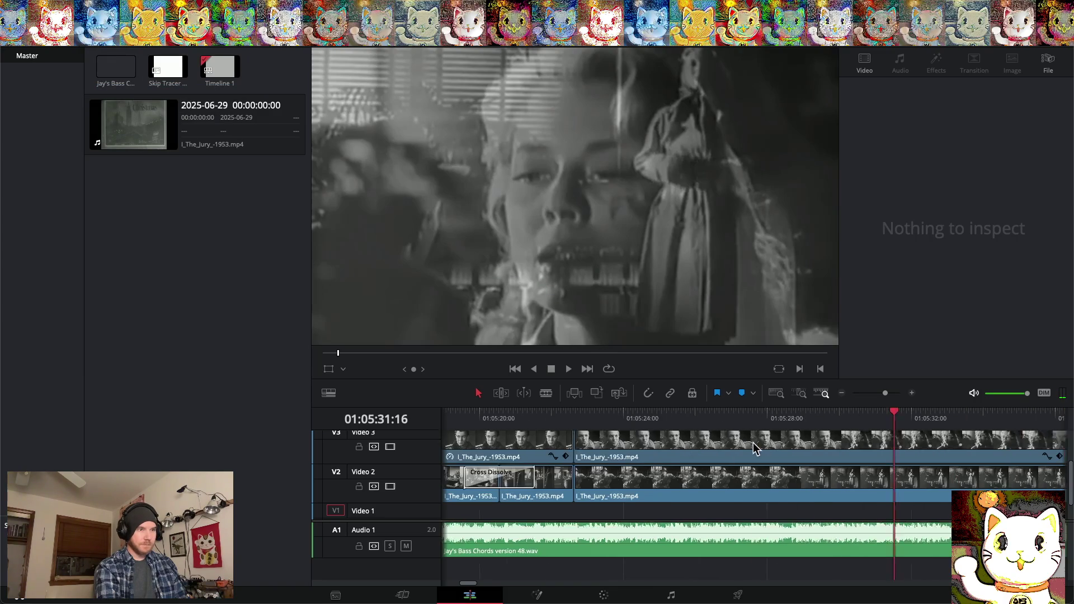
scroll(754, 445, right, 7)
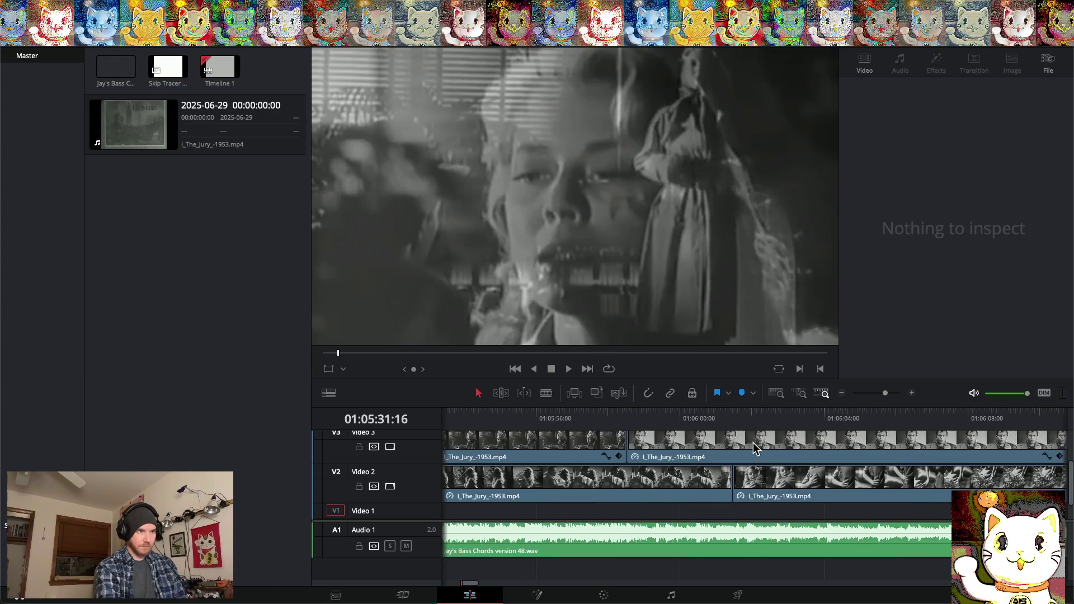
click(842, 394)
click(843, 393)
click(842, 394)
click(843, 394)
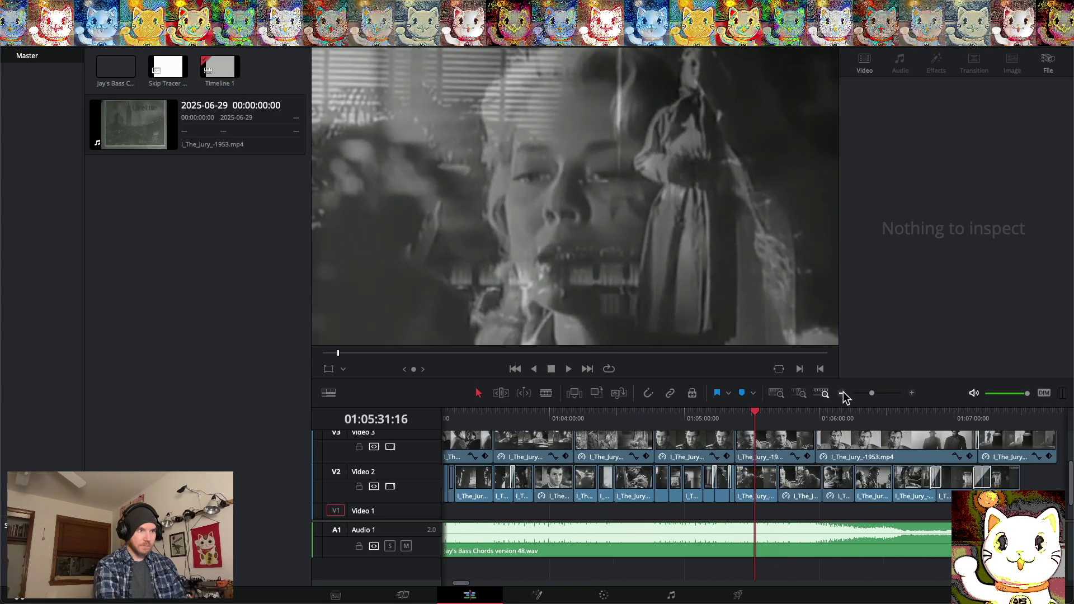
click(842, 393)
click(843, 393)
Scroll right to the 02:40–02:55 area and scrub through the shots around 02:47
scroll(750, 445, right, 10)
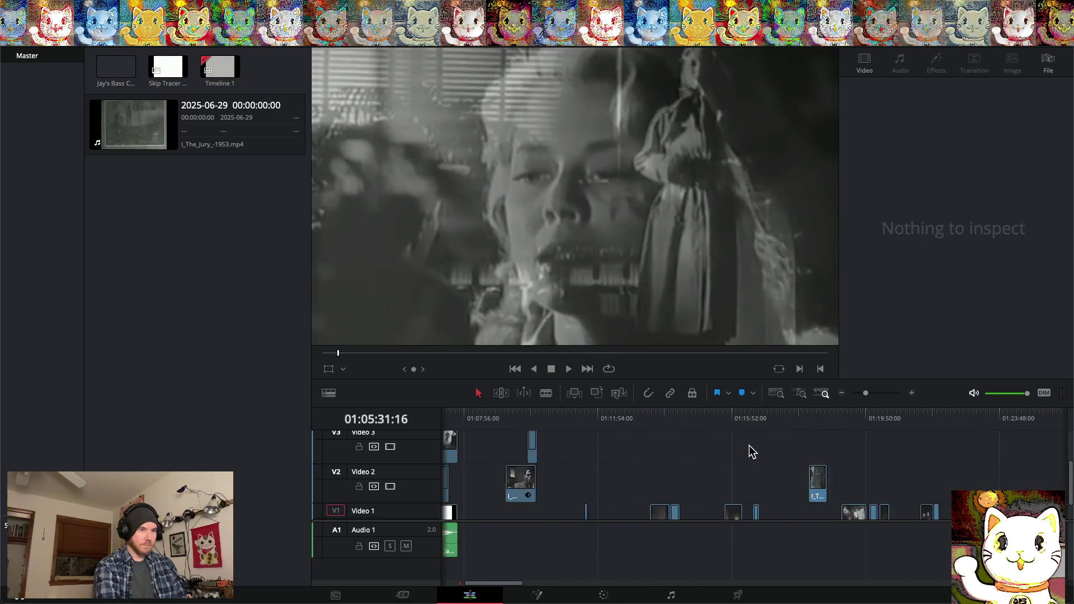
scroll(750, 445, down, 1)
scroll(750, 446, right, 5)
scroll(752, 445, right, 20)
scroll(789, 428, right, 5)
mouse_move(519, 415)
mouse_down()
mouse_move(484, 415)
mouse_move(810, 440)
mouse_up()
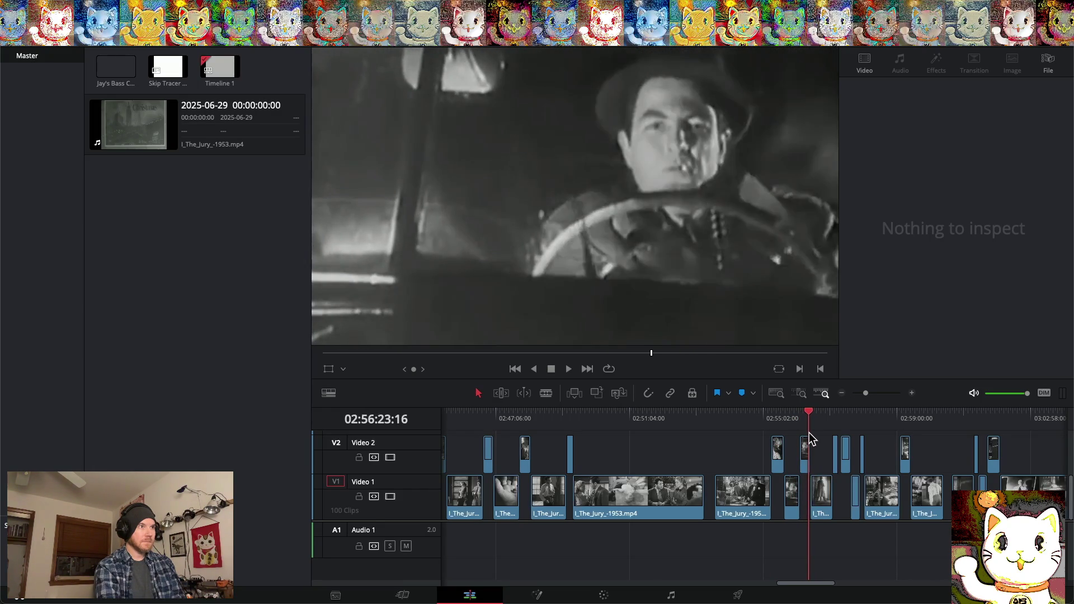
drag(813, 439, 966, 442)
scroll(883, 442, right, 5)
drag(827, 412, 872, 415)
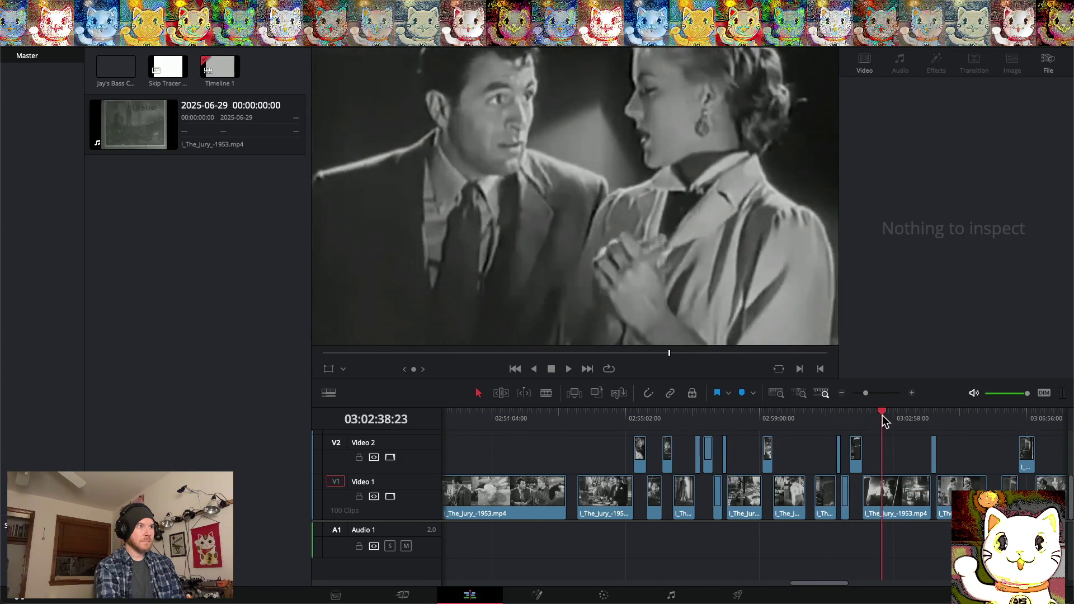
mouse_move(935, 421)
mouse_down()
mouse_move(925, 421)
mouse_move(1021, 424)
mouse_up()
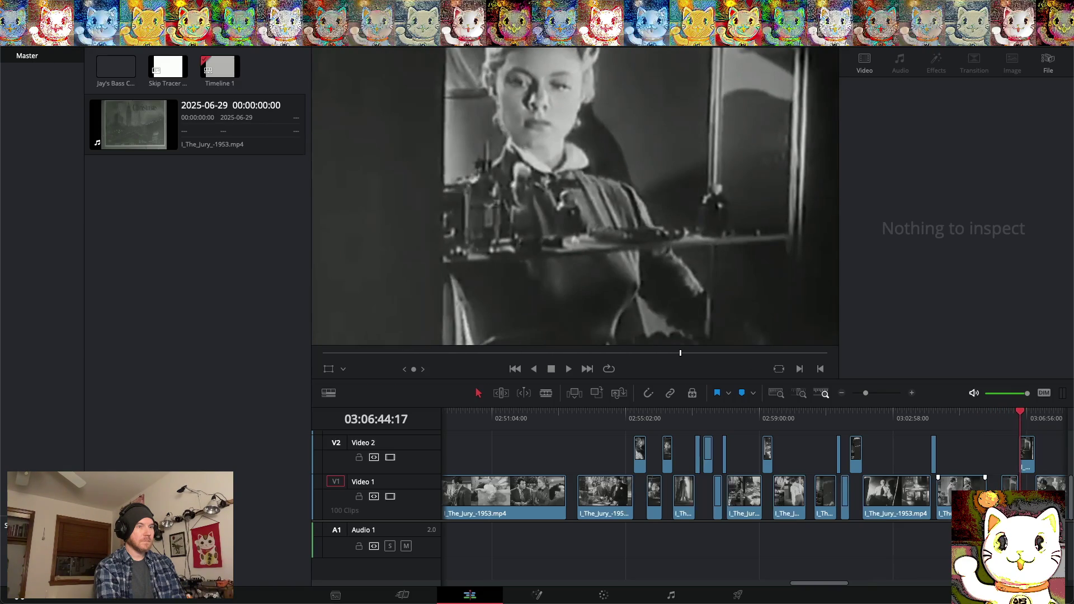
drag(756, 415, 801, 417)
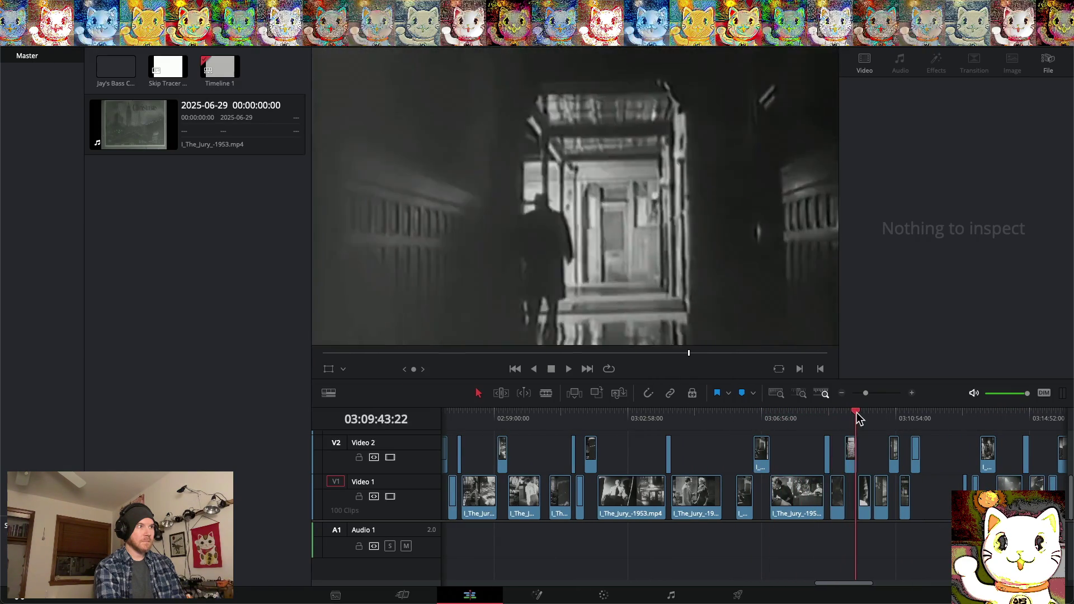
drag(848, 413, 879, 417)
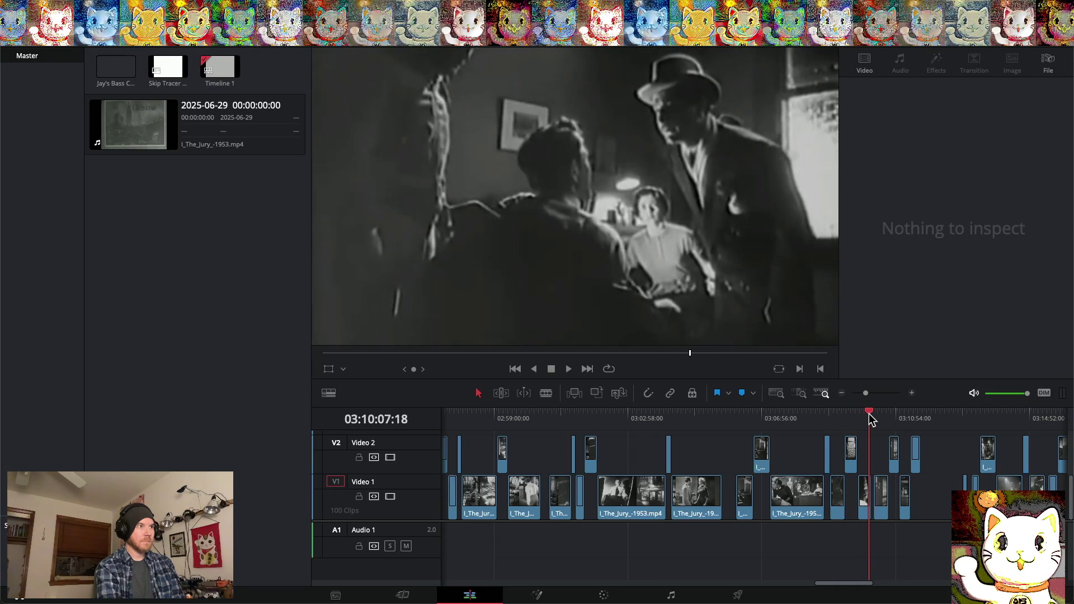
drag(873, 414, 1017, 421)
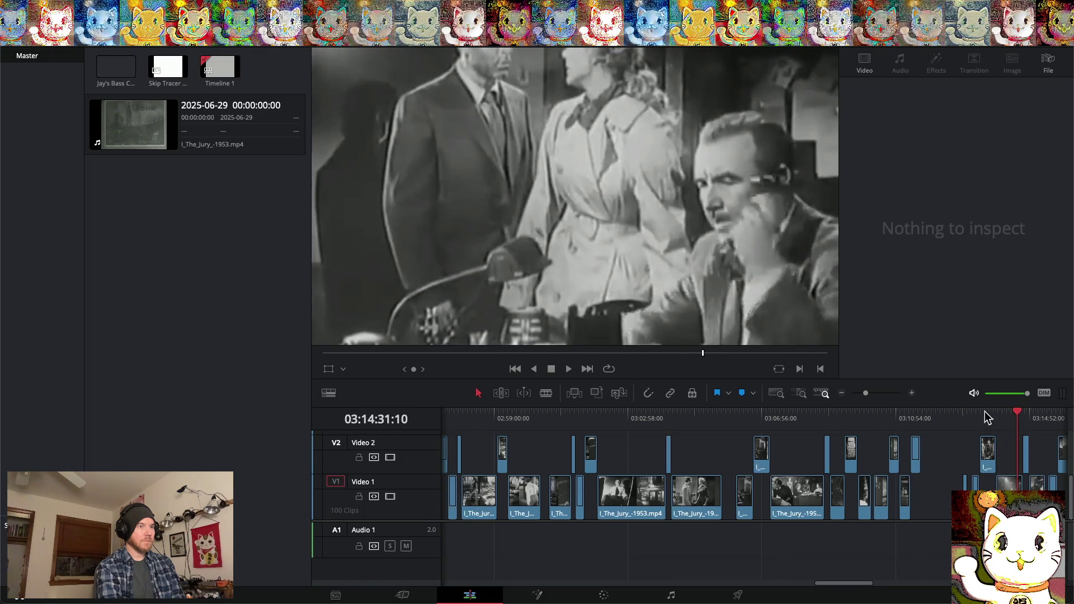
Scroll right and scrub the ruler to the foggy night-street clip starting at 03:14:53
scroll(947, 420, right, 5)
scroll(850, 420, right, 8)
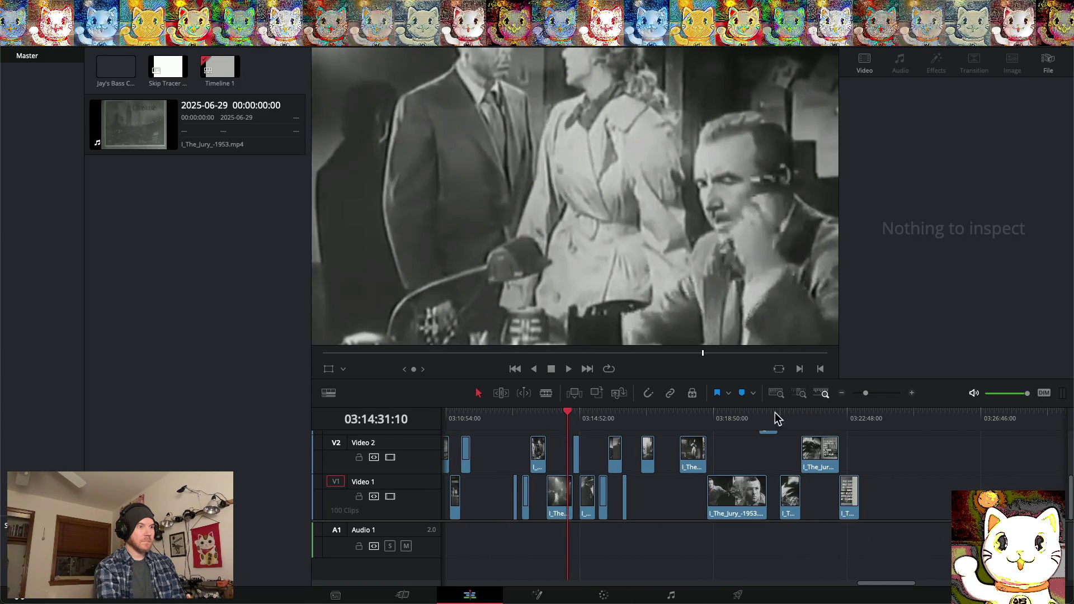
mouse_move(569, 414)
mouse_down()
mouse_move(850, 420)
mouse_move(580, 414)
mouse_up()
scroll(619, 414, right, 2)
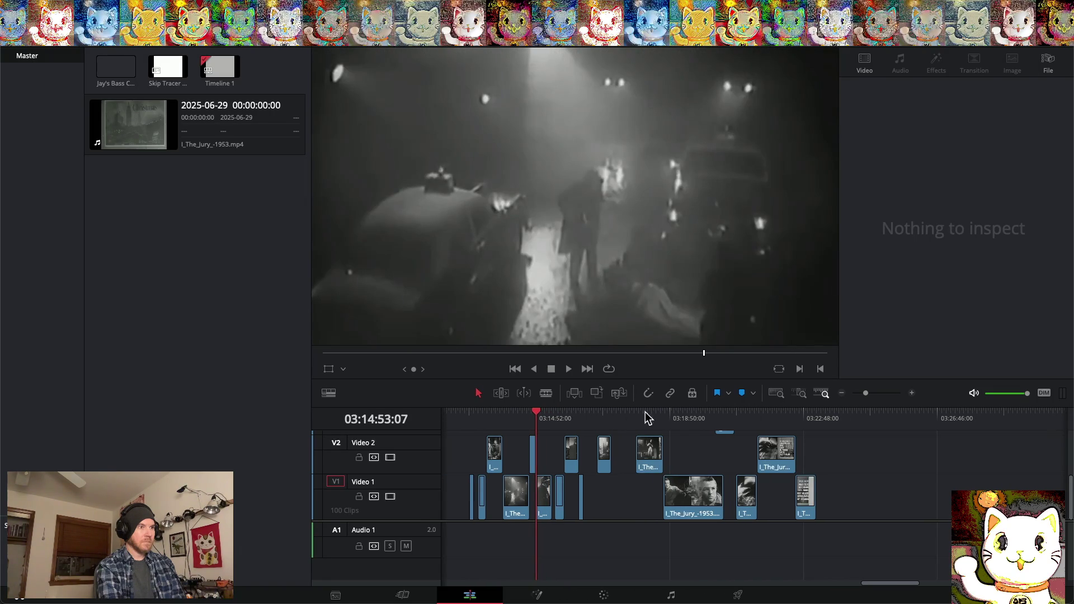
Blade the Video 1 clip at 03:14:53:22 and select the short sliver cut from its start
click(912, 393)
click(913, 393)
click(912, 393)
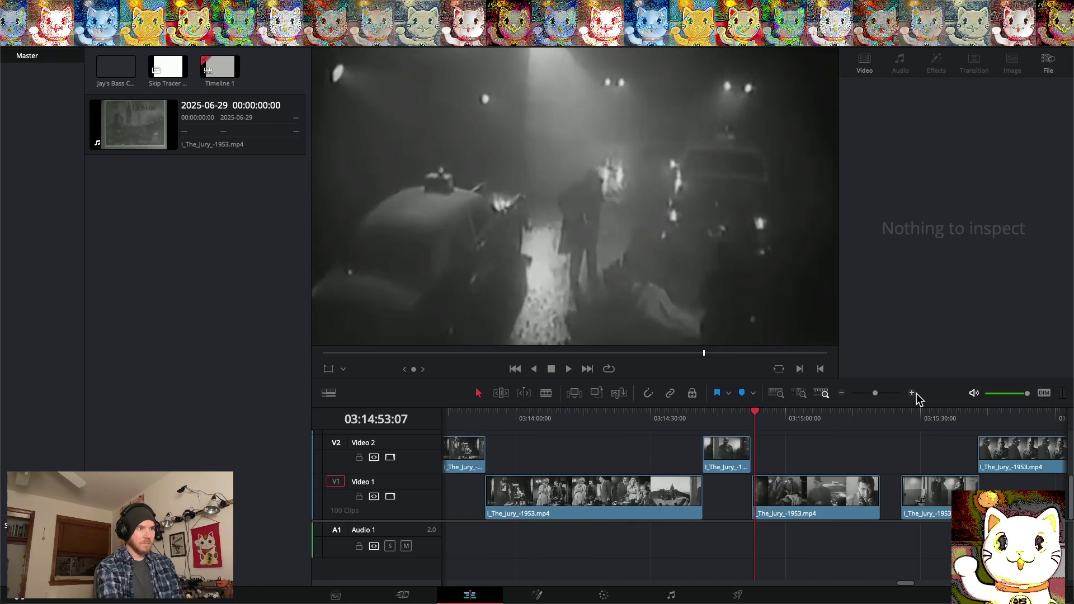
mouse_move(754, 412)
mouse_down()
mouse_move(739, 413)
mouse_move(767, 414)
mouse_move(759, 416)
mouse_up()
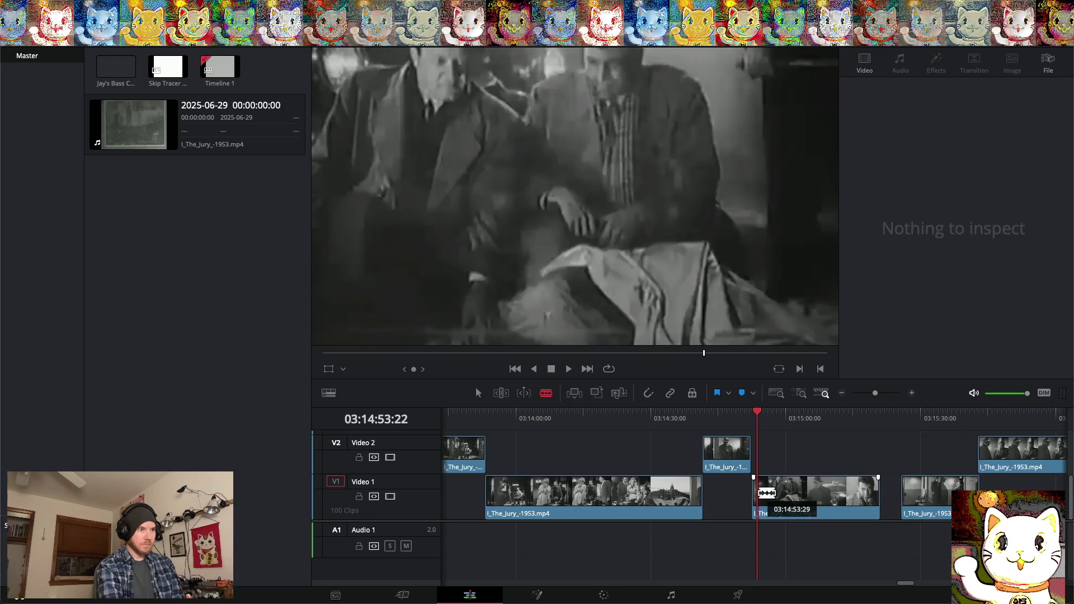
click(759, 492)
click(481, 392)
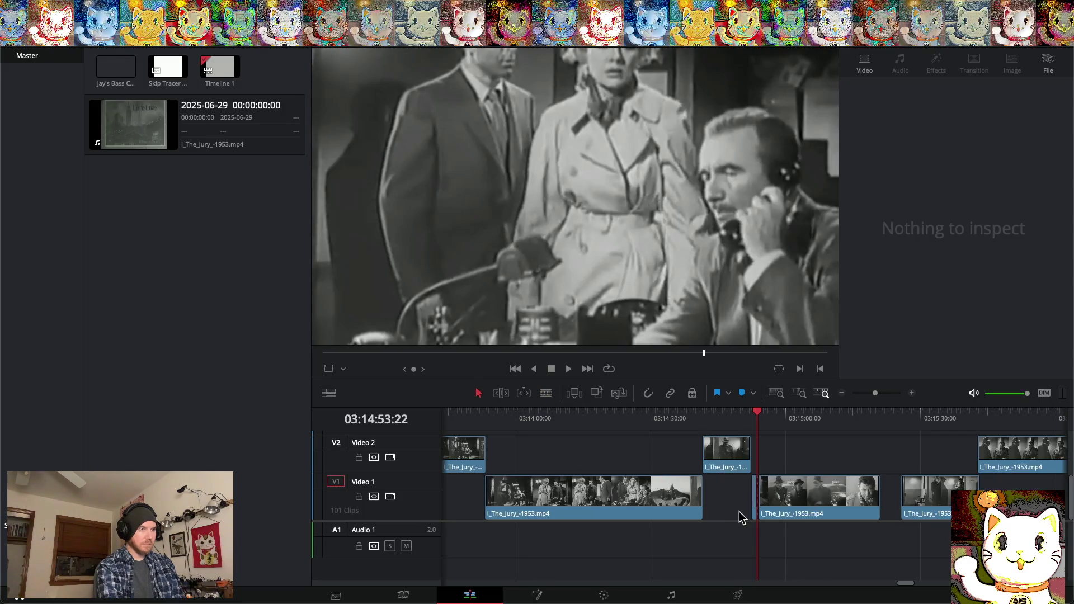
click(754, 503)
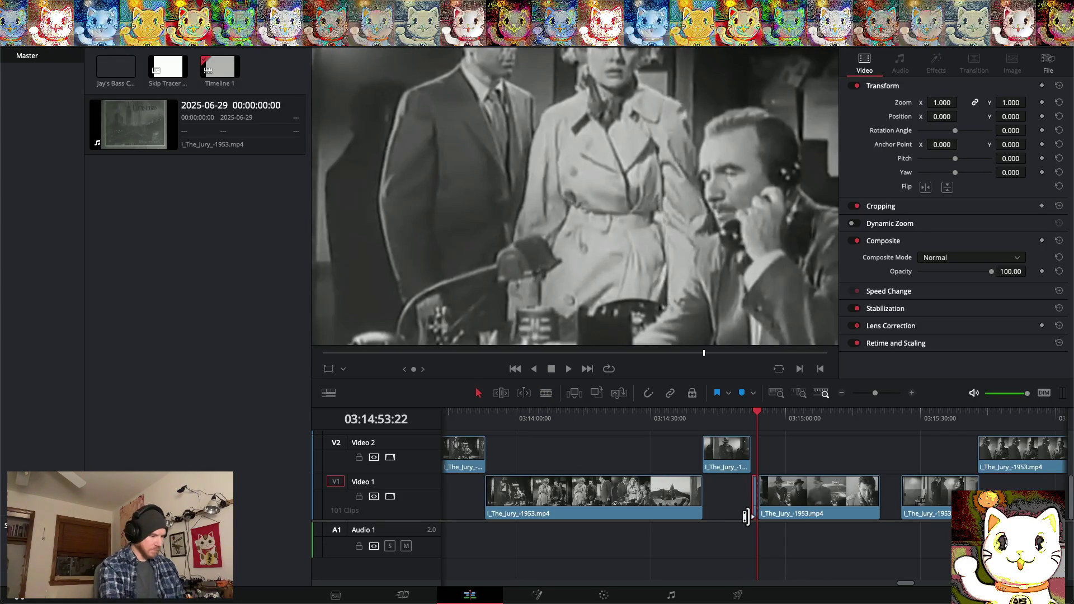
Scroll back to around 01:08 and set the playhead at 01:08:53:17 in the empty Video 1 gap
scroll(706, 498, left, 20)
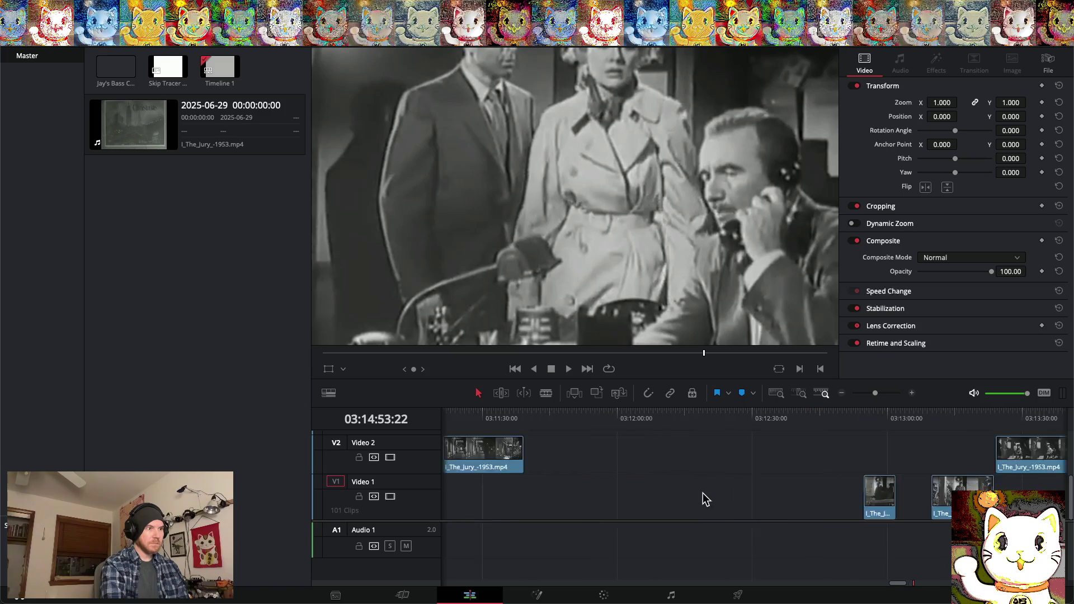
scroll(706, 500, left, 20)
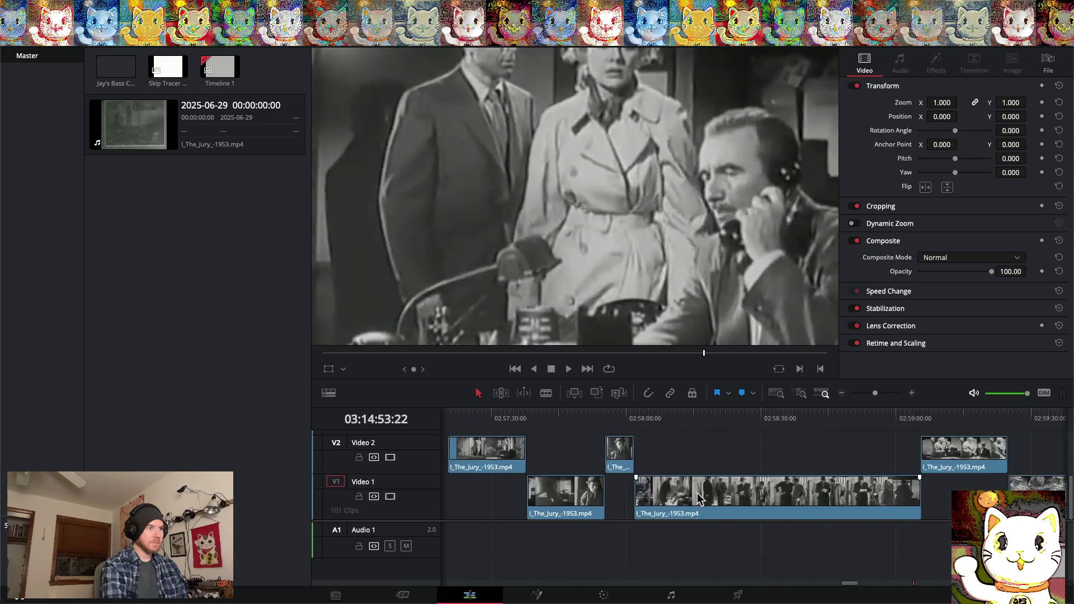
scroll(660, 496, left, 20)
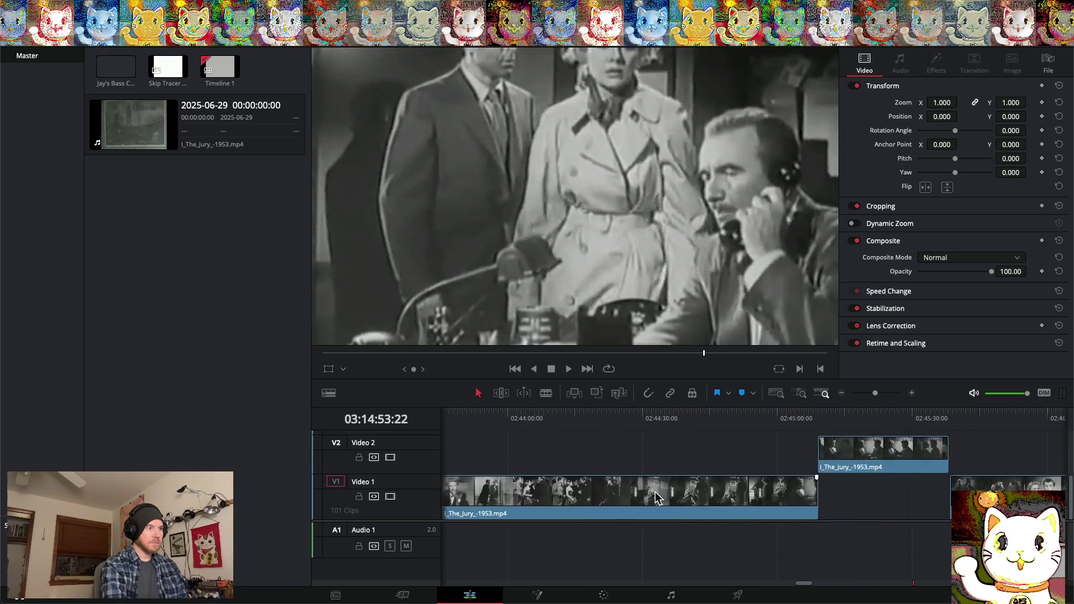
scroll(551, 497, left, 20)
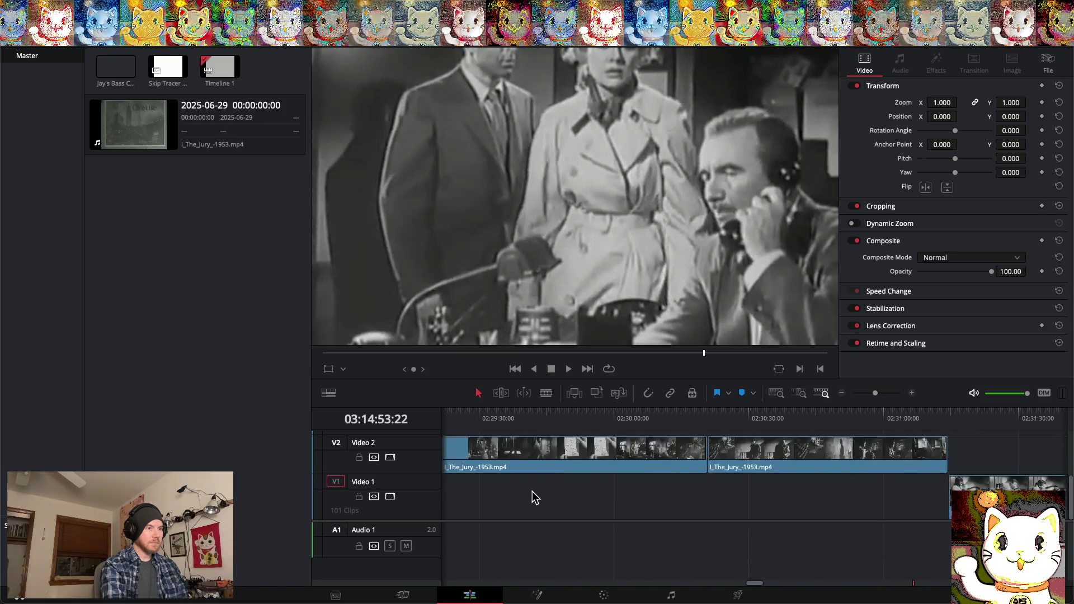
scroll(452, 496, left, 20)
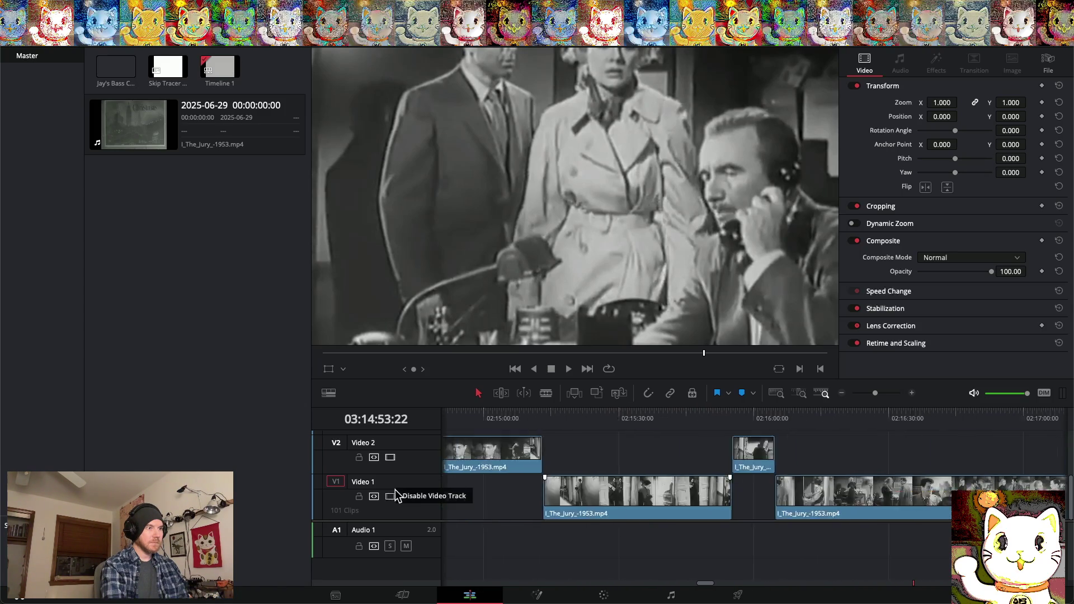
scroll(491, 448, left, 20)
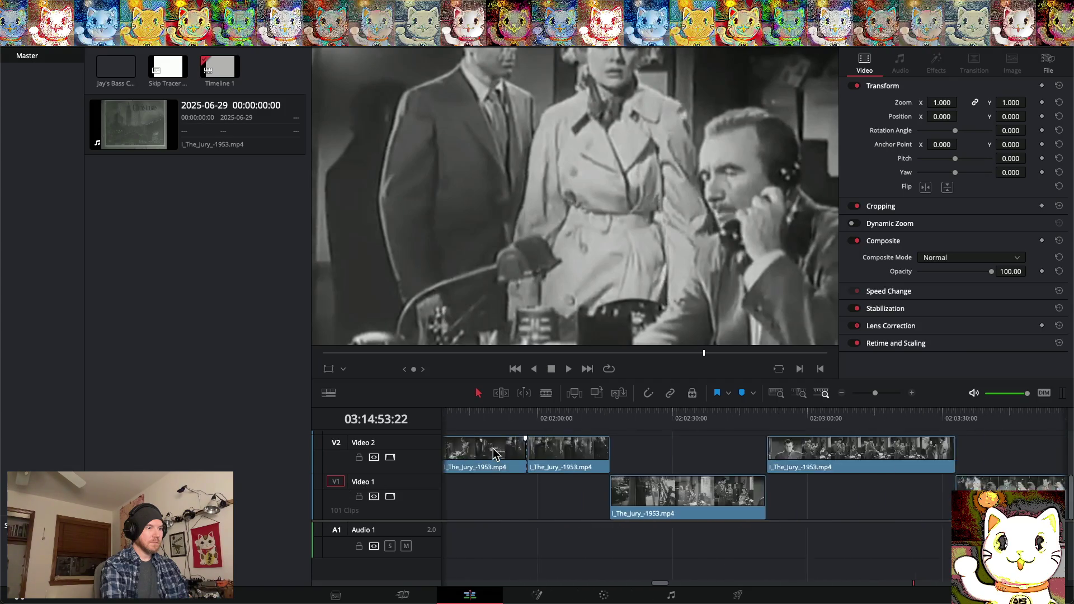
scroll(482, 448, left, 20)
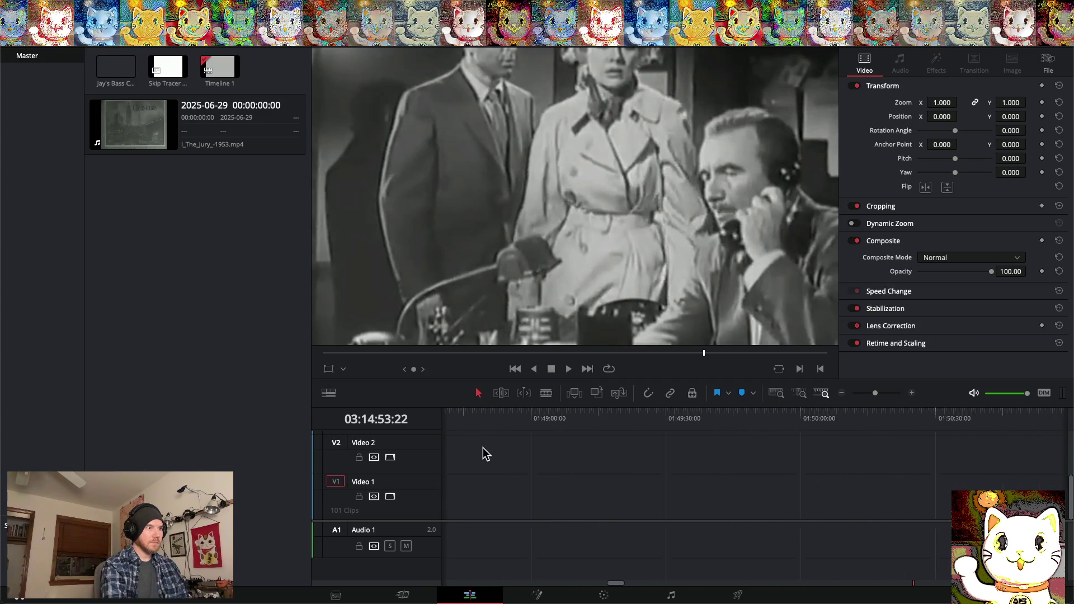
scroll(482, 448, left, 20)
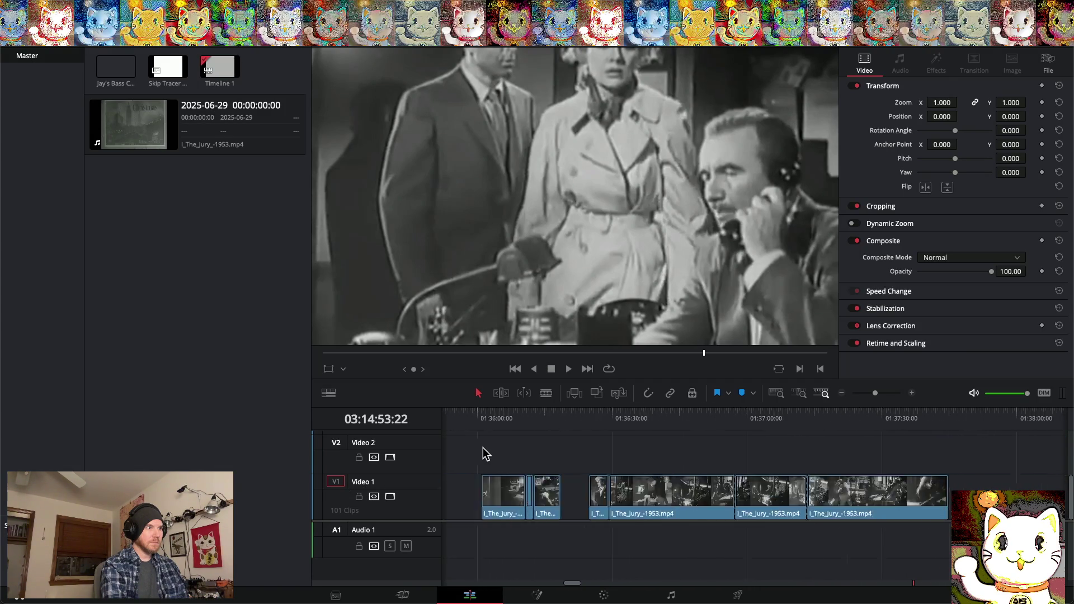
scroll(477, 448, left, 20)
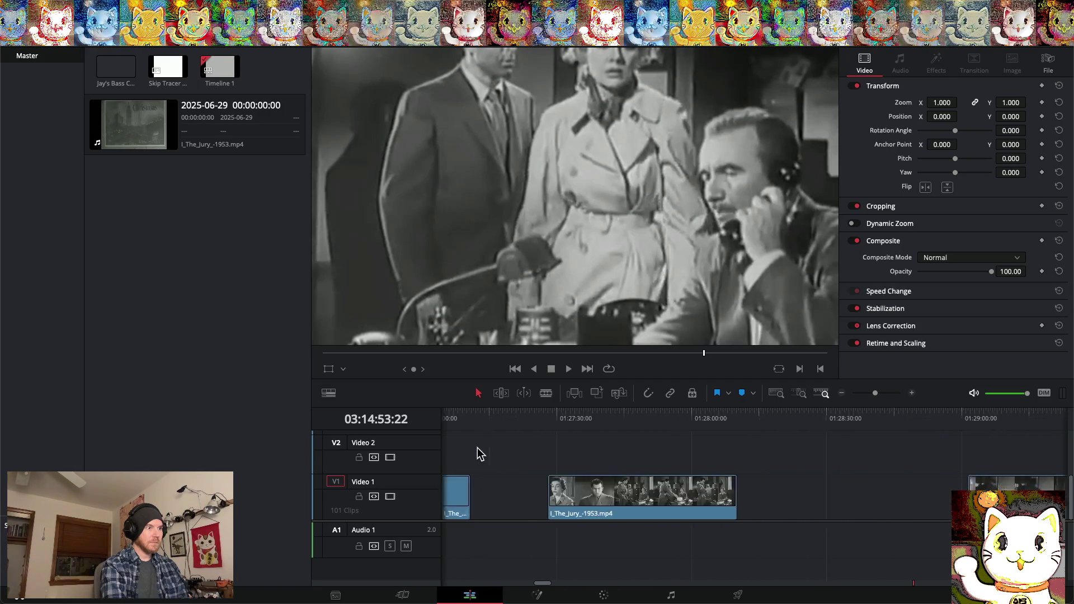
scroll(478, 453, left, 20)
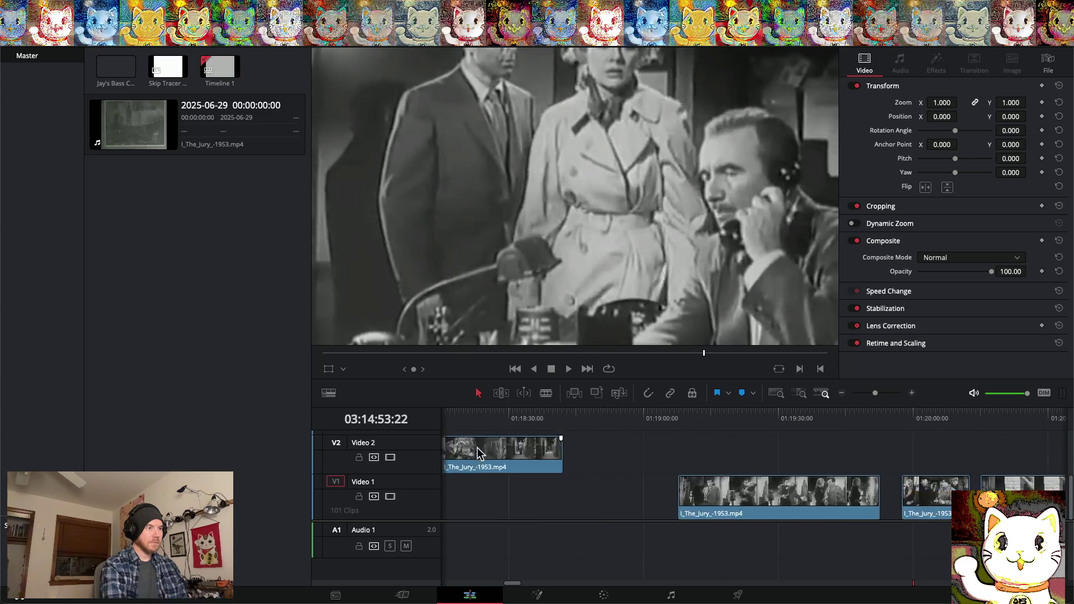
scroll(480, 453, left, 15)
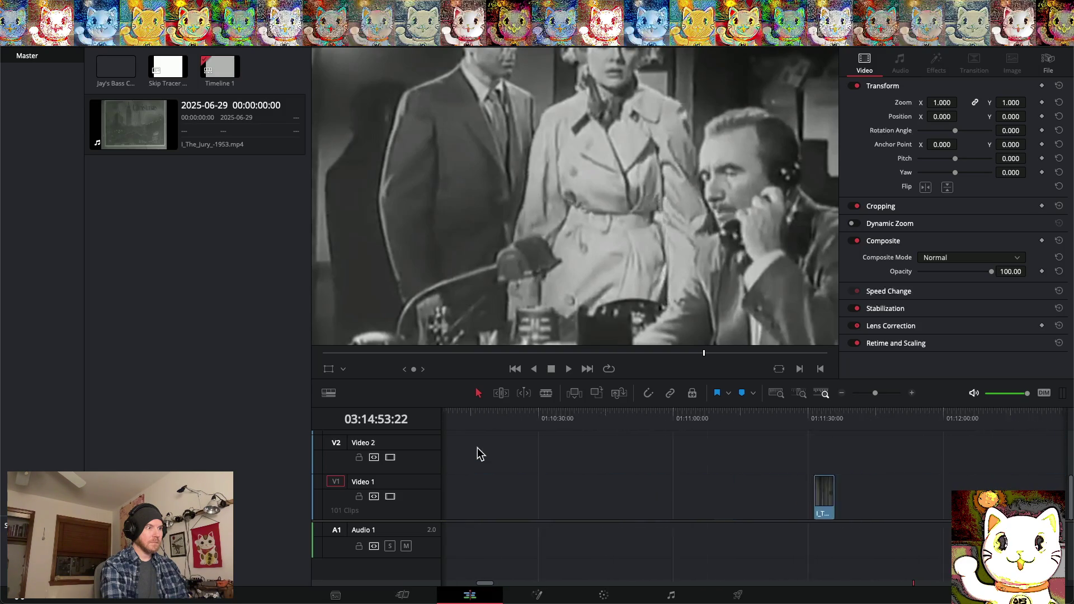
scroll(496, 454, right, 5)
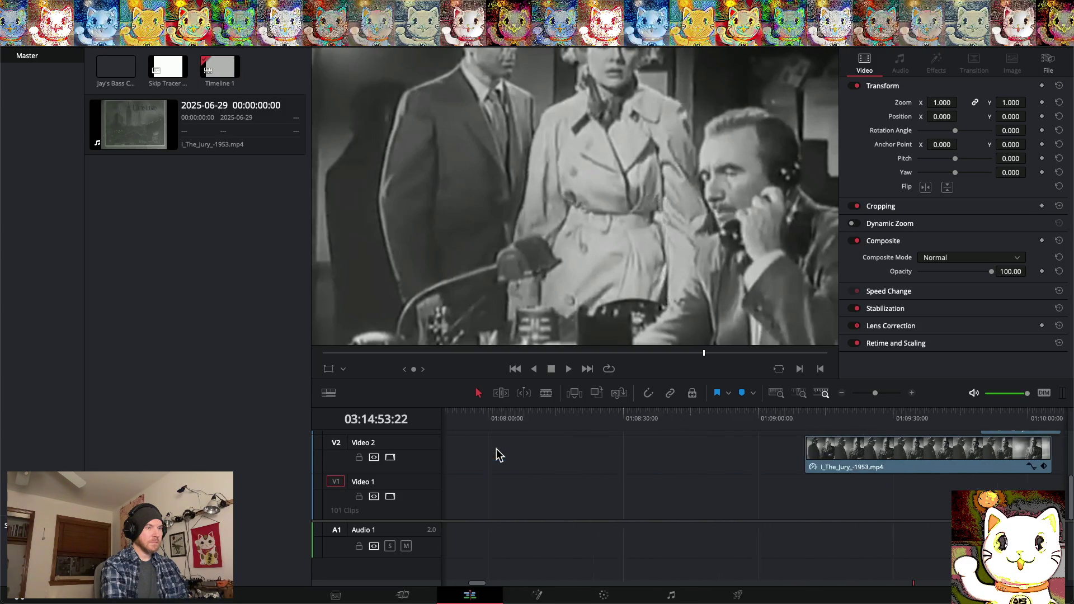
click(661, 494)
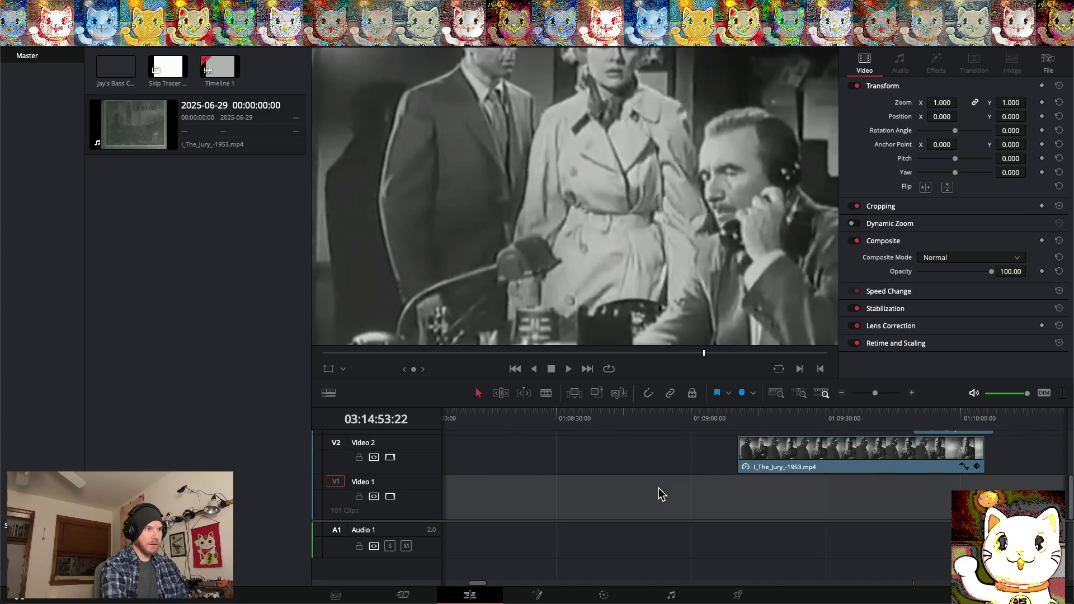
click(662, 450)
click(661, 424)
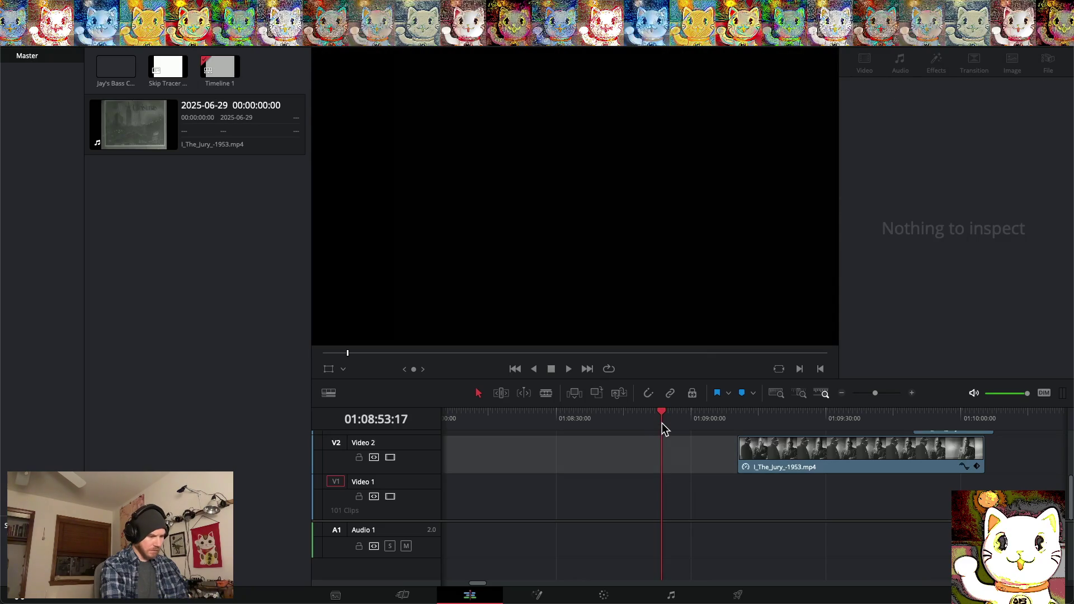
Insert a short foggy night-scene film clip onto Video 1 at 01:08:53 and preview it
key(ctrl+v)
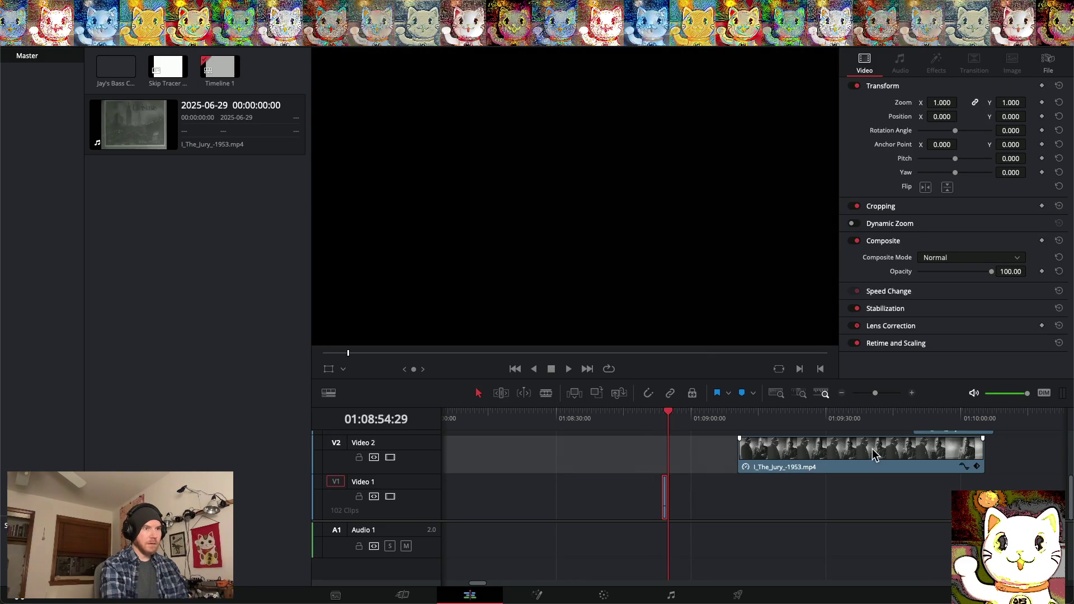
click(913, 394)
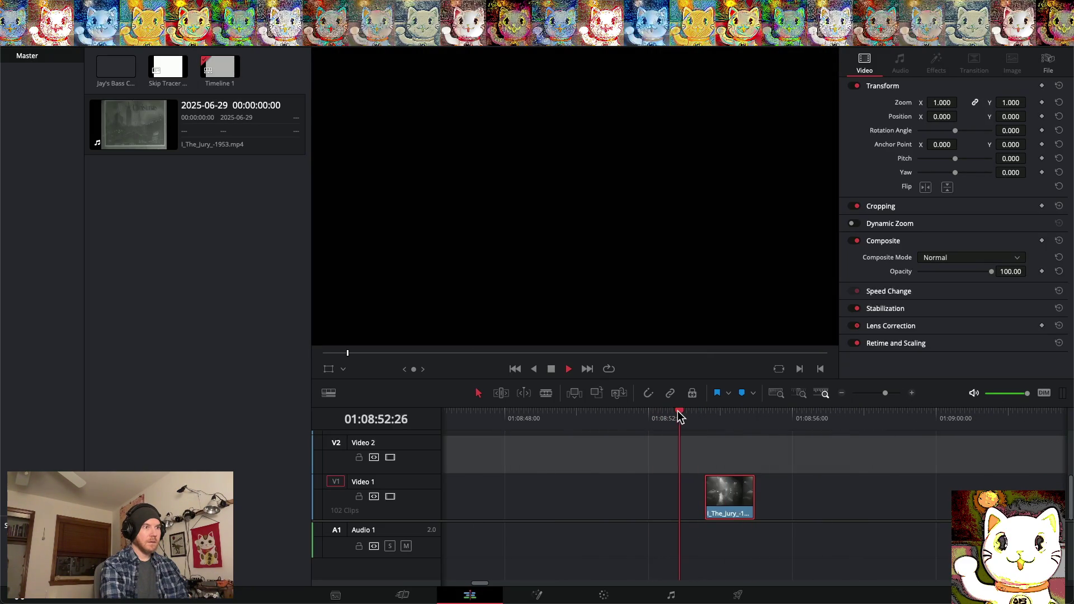
key(space)
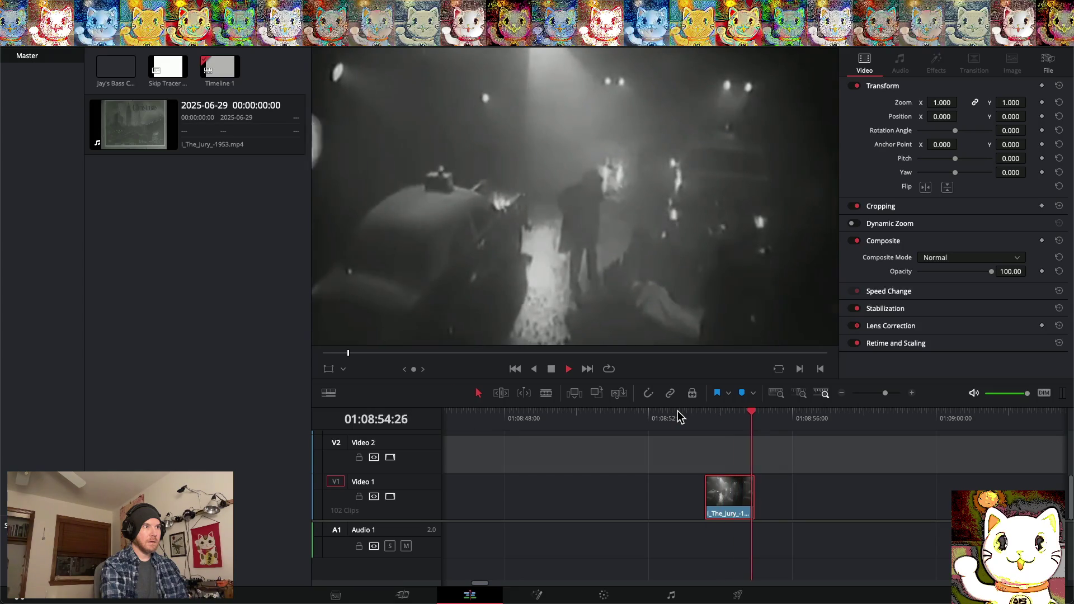
key(space)
Extend the new clip's start earlier in two drags, about another second the second time
drag(708, 490, 607, 490)
mouse_move(772, 414)
mouse_down()
mouse_move(616, 417)
mouse_move(696, 417)
mouse_up()
click(611, 505)
mouse_move(612, 498)
mouse_down()
mouse_move(524, 497)
mouse_move(565, 501)
mouse_up()
mouse_move(698, 417)
mouse_down()
mouse_move(569, 416)
mouse_move(670, 419)
mouse_up()
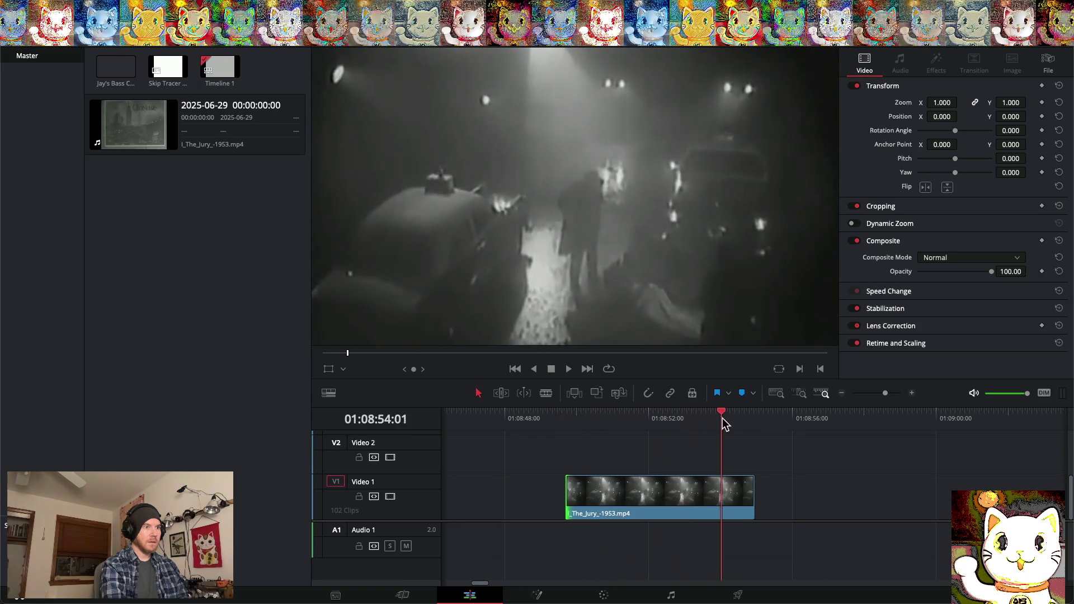
drag(739, 426, 778, 426)
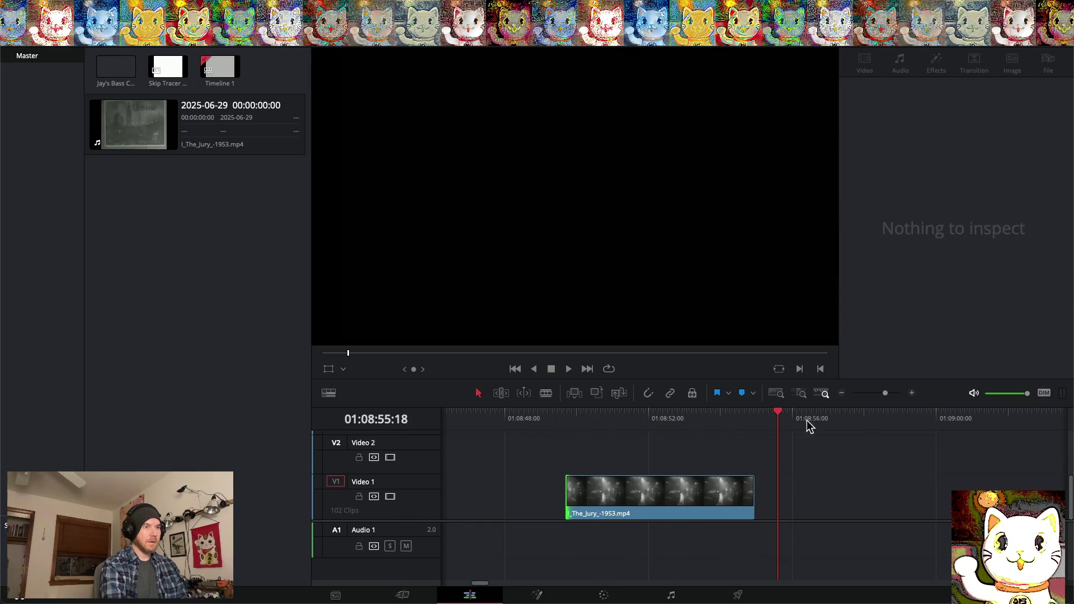
click(843, 394)
click(843, 394)
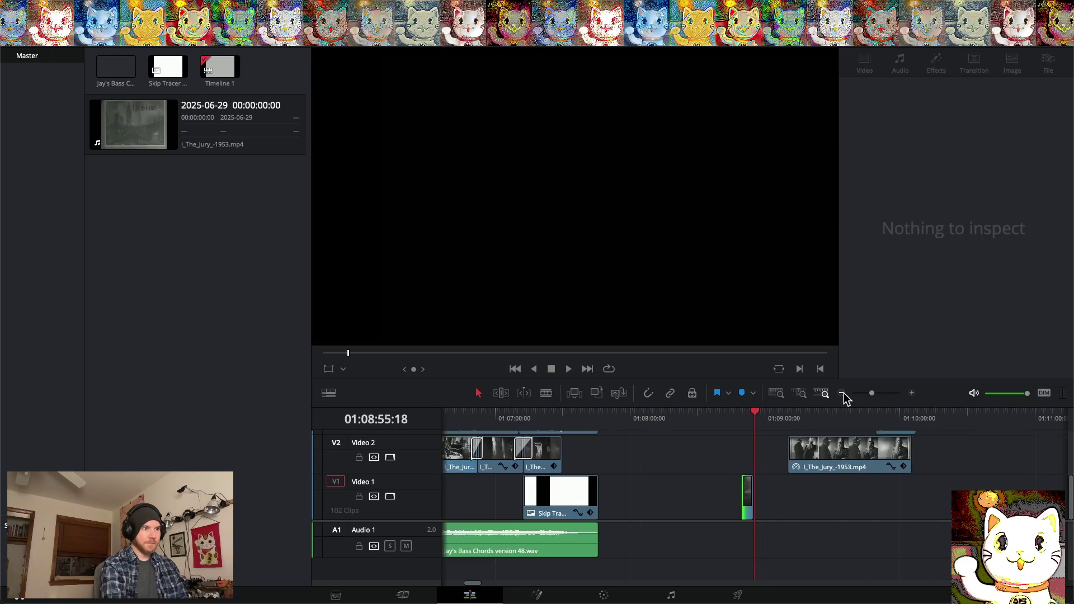
Reveal Video 3 and scrub from 01:01:33 through 01:05 to preview the half-opacity overlays
click(750, 492)
scroll(659, 490, up, 10)
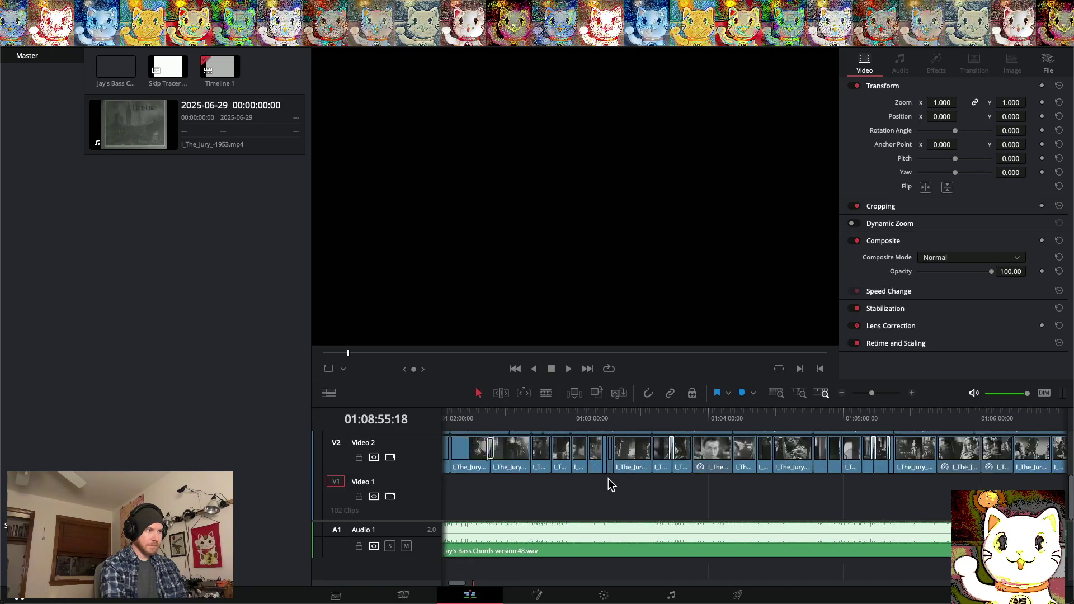
scroll(609, 478, up, 10)
scroll(609, 479, up, 3)
click(656, 431)
click(650, 428)
mouse_move(645, 411)
mouse_down()
mouse_move(616, 410)
mouse_move(918, 425)
mouse_up()
scroll(696, 428, right, 5)
drag(663, 411, 873, 419)
scroll(786, 433, right, 3)
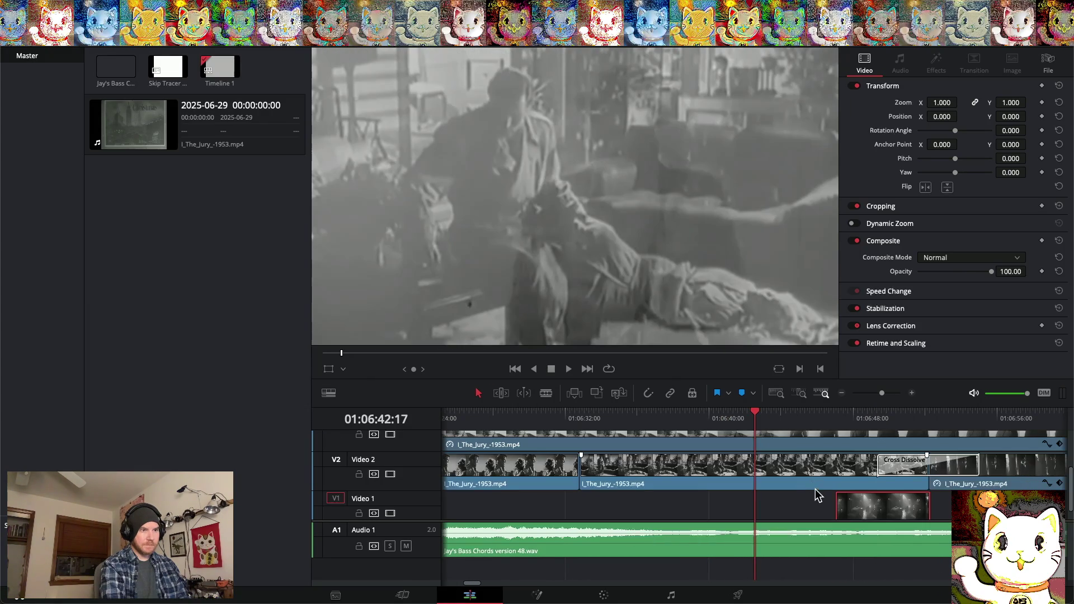
Move the short Video 1 clip up onto Video 2 and play back the section
scroll(863, 499, down, 1)
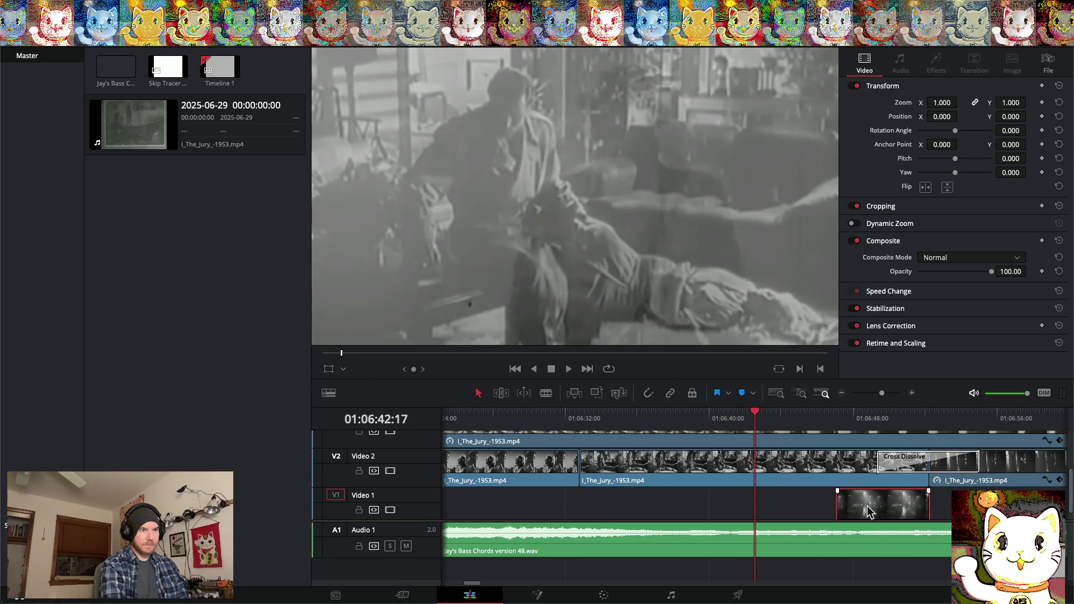
drag(868, 492, 869, 485)
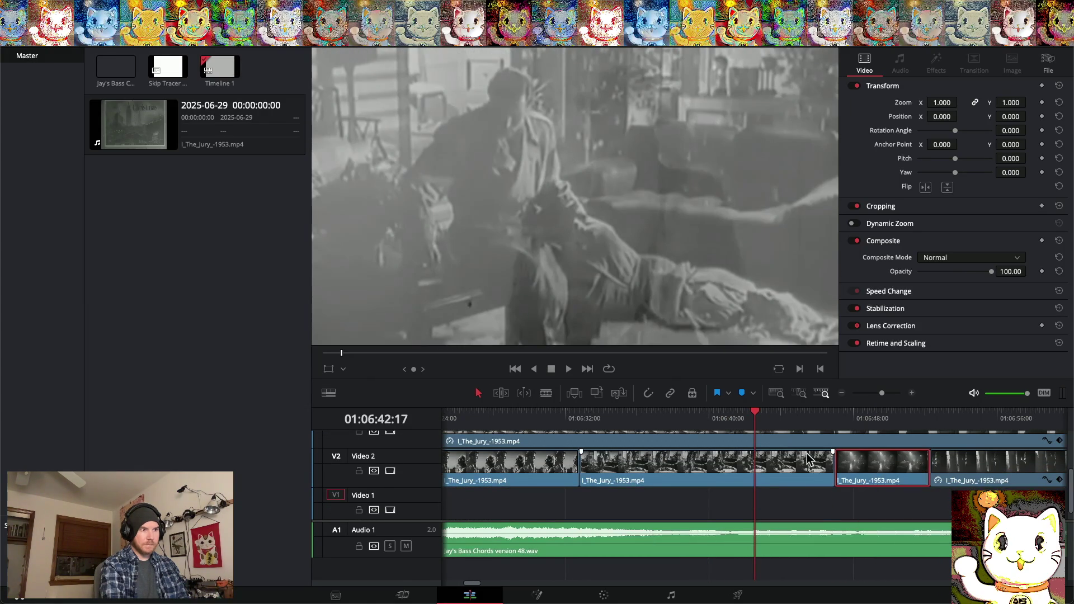
key(space)
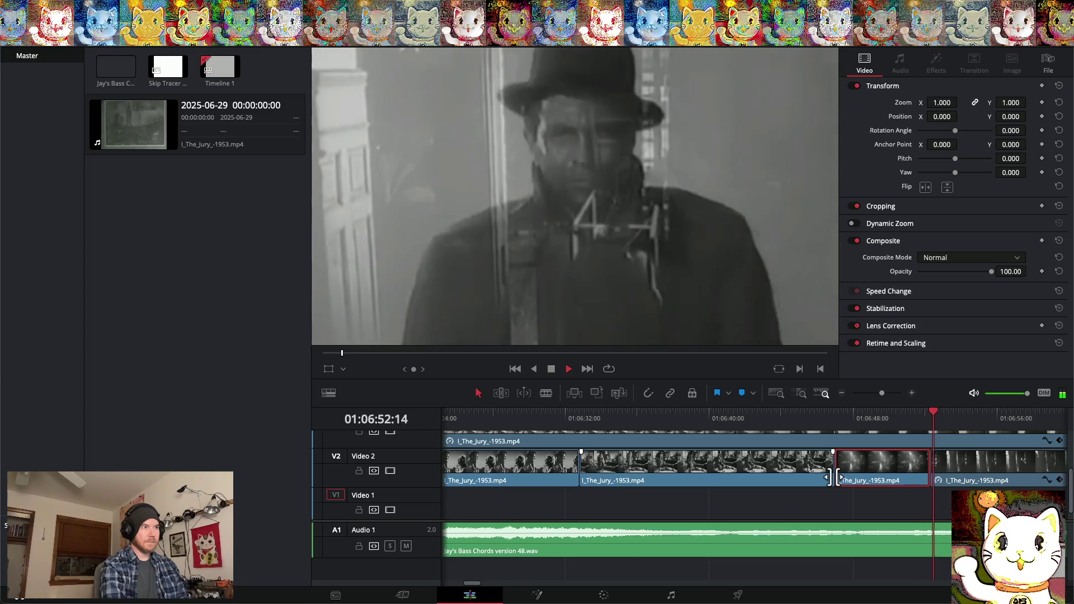
key(space)
Add 60-frame cross dissolves at both Video 2 cuts and play them back from 01:06:36
scroll(834, 480, right, 5)
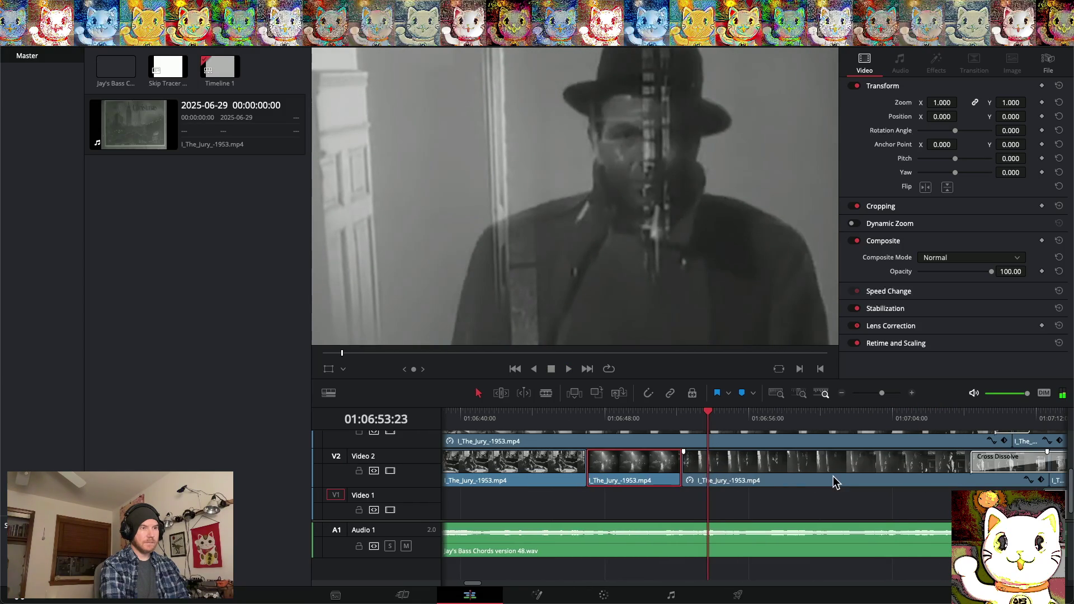
click(682, 469)
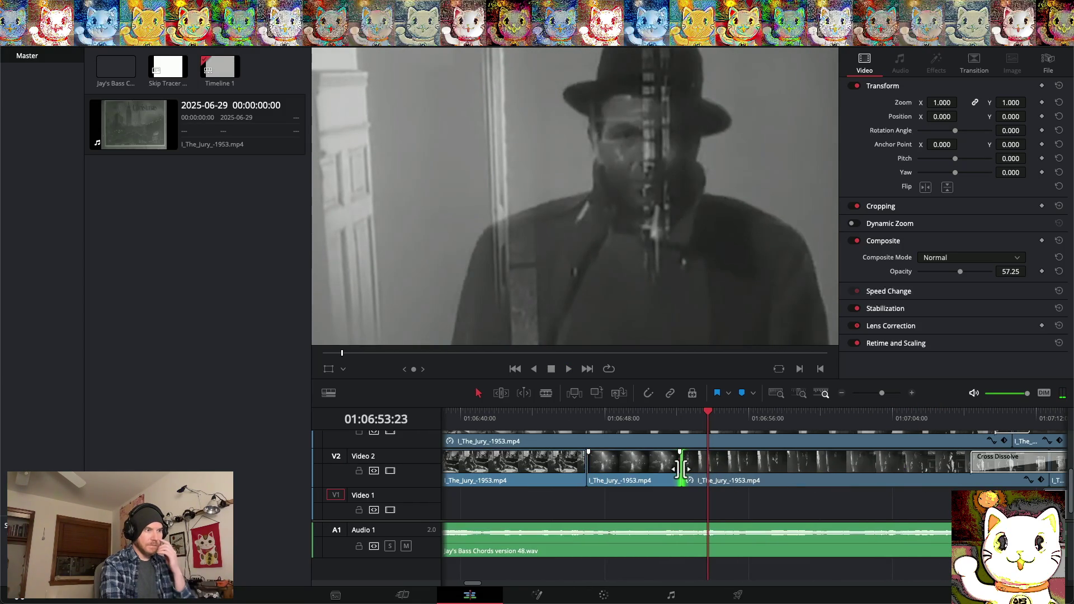
right_click(683, 473)
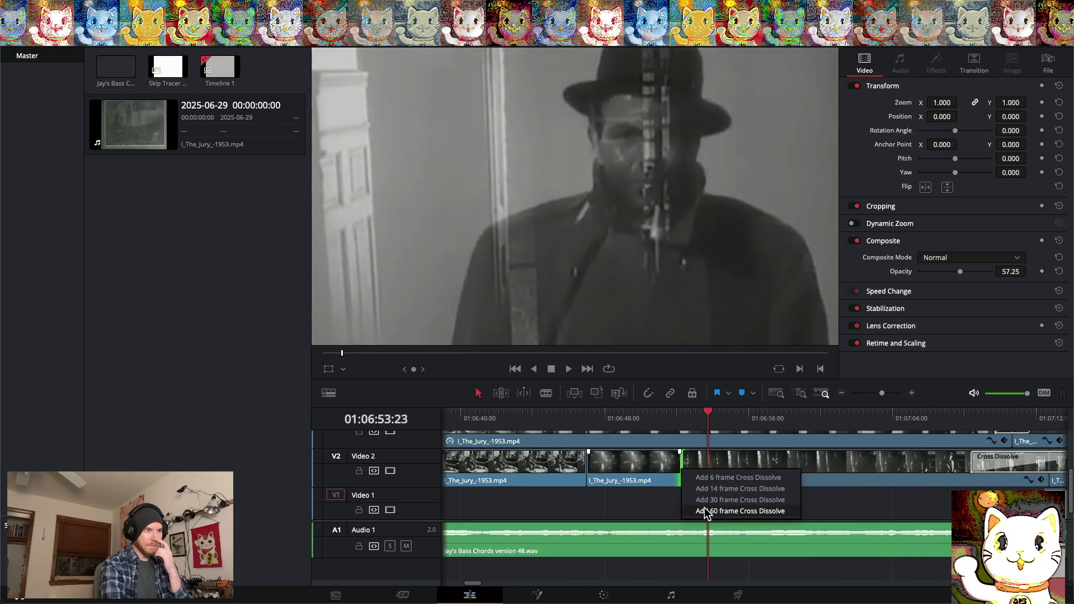
click(706, 511)
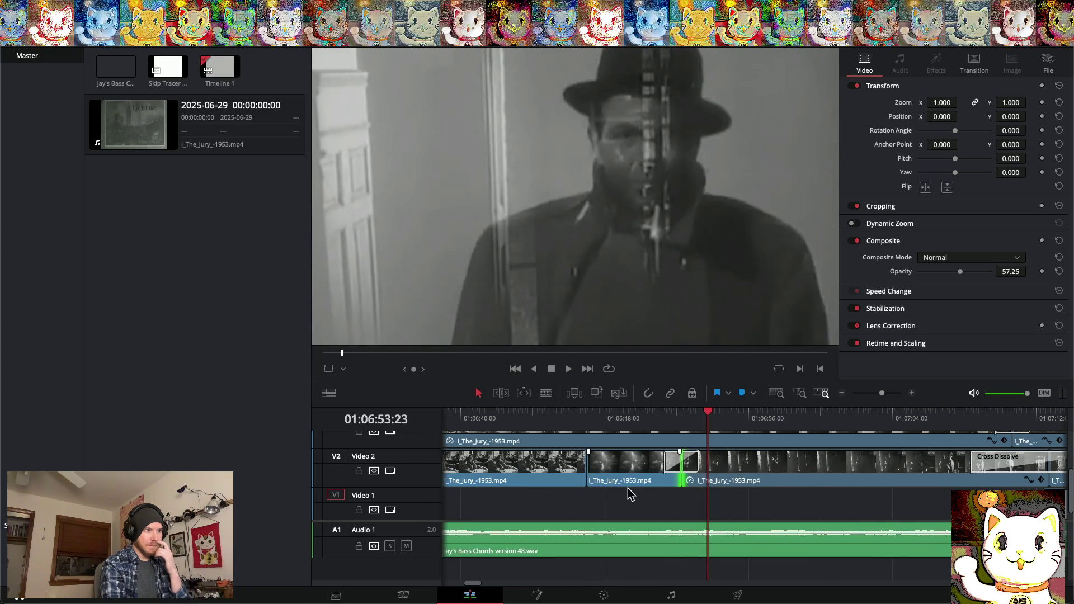
right_click(587, 470)
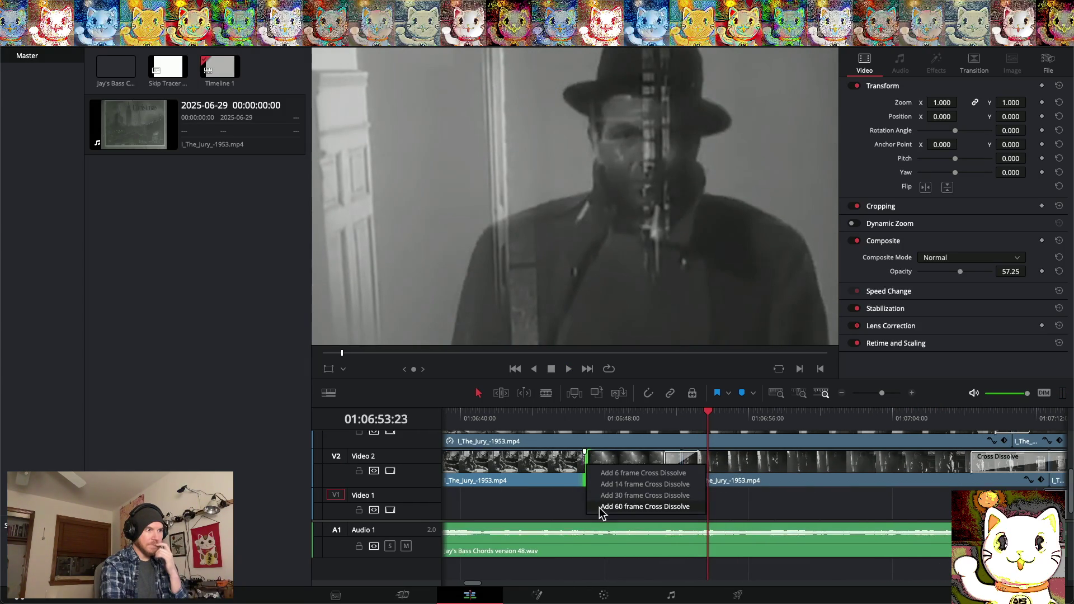
click(599, 508)
scroll(586, 503, left, 5)
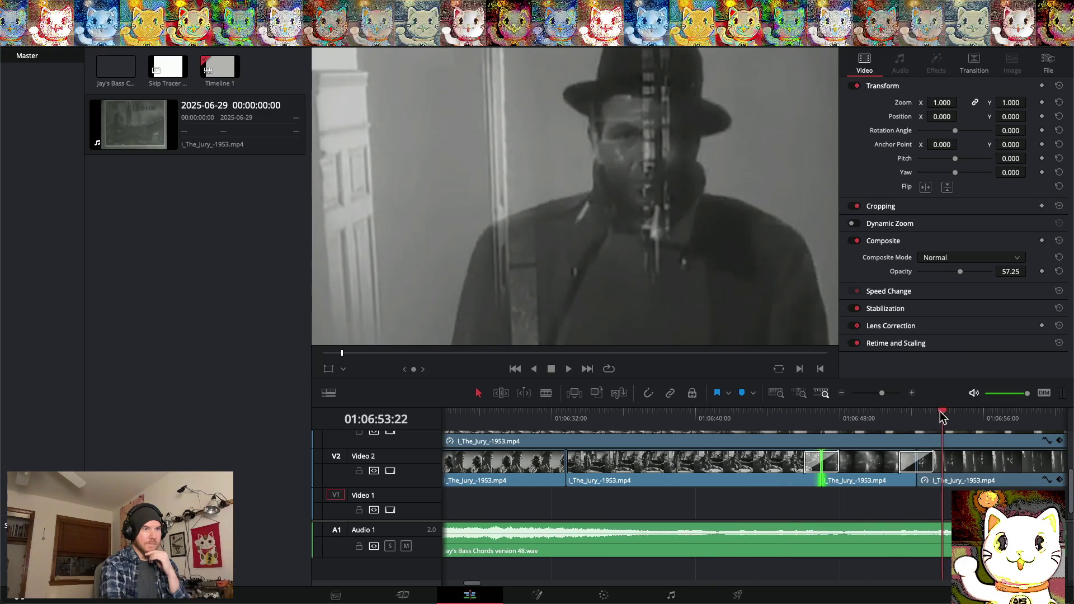
drag(940, 411, 637, 412)
key(space)
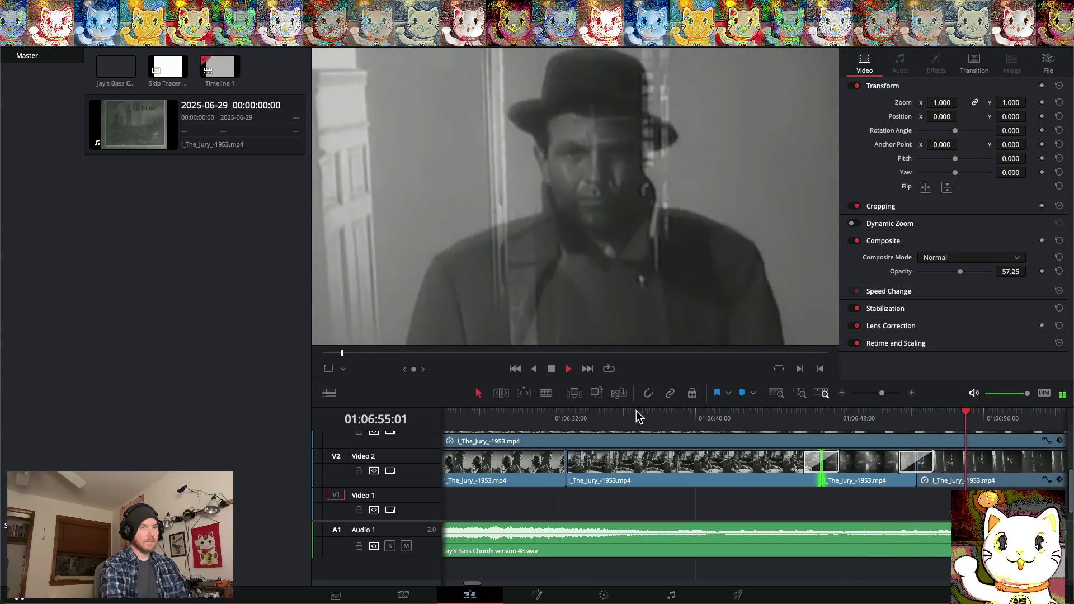
Shift the middle Video 2 clip later, add a cross dissolve at its cut, and extend its start 8 frames
key(space)
scroll(672, 488, right, 5)
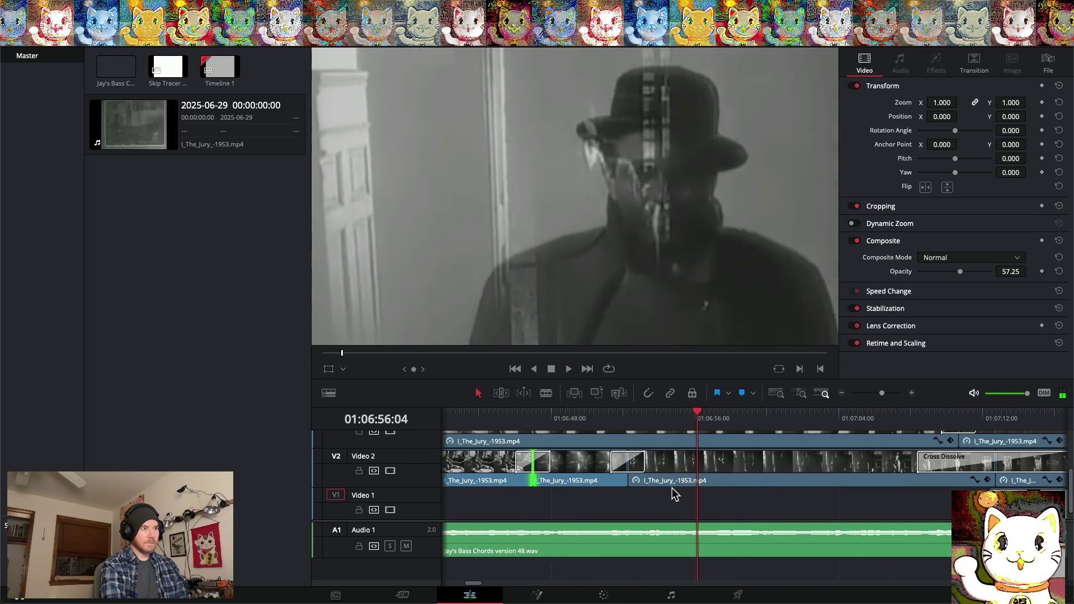
drag(601, 479, 608, 479)
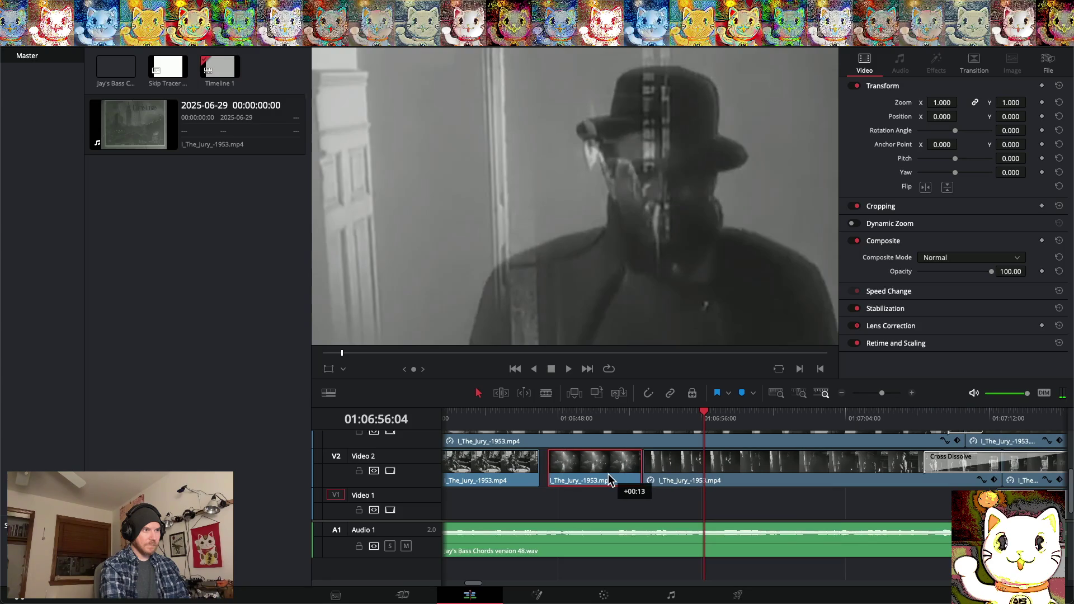
right_click(644, 474)
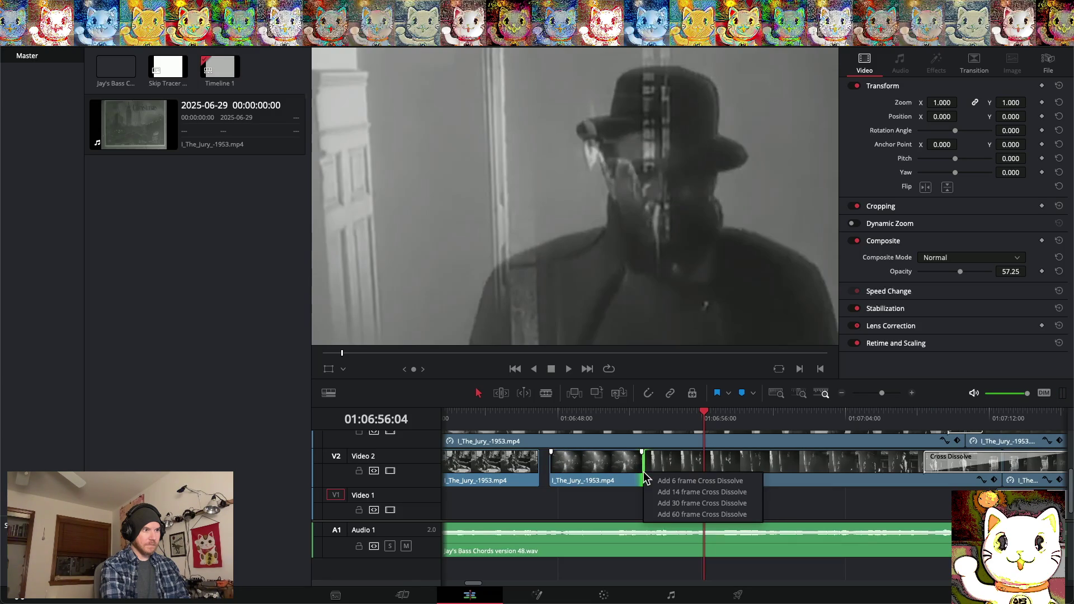
click(666, 515)
scroll(619, 486, left, 3)
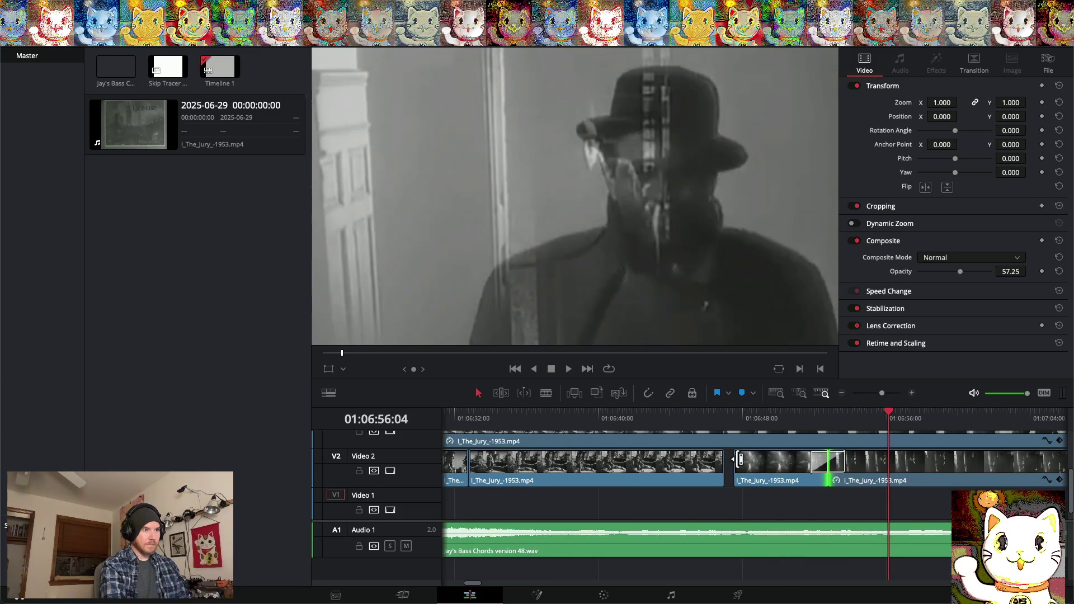
drag(740, 464, 778, 492)
Change the Video 1 clip's speed to 50% and drag it back into the Video 2 gap
right_click(777, 492)
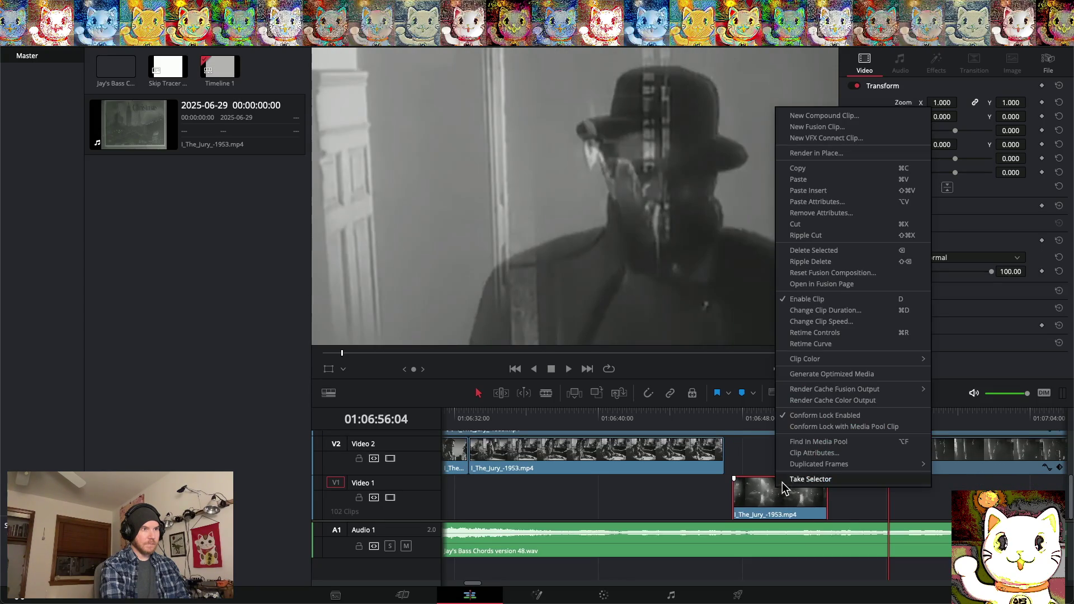
click(823, 322)
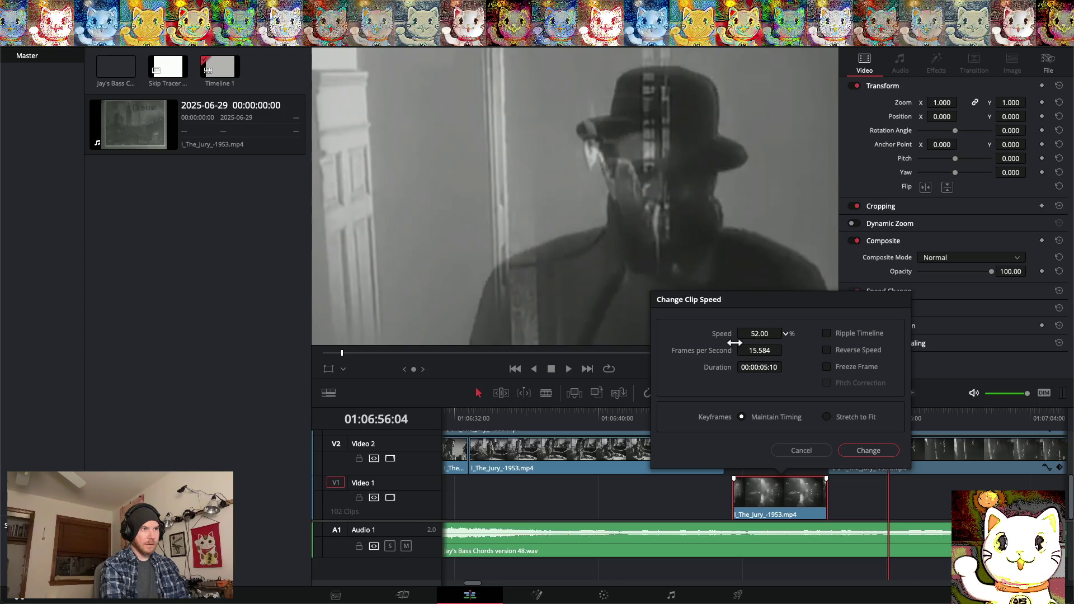
click(872, 498)
mouse_move(784, 499)
mouse_down()
mouse_move(764, 499)
mouse_move(780, 472)
mouse_move(747, 470)
mouse_move(824, 462)
mouse_up()
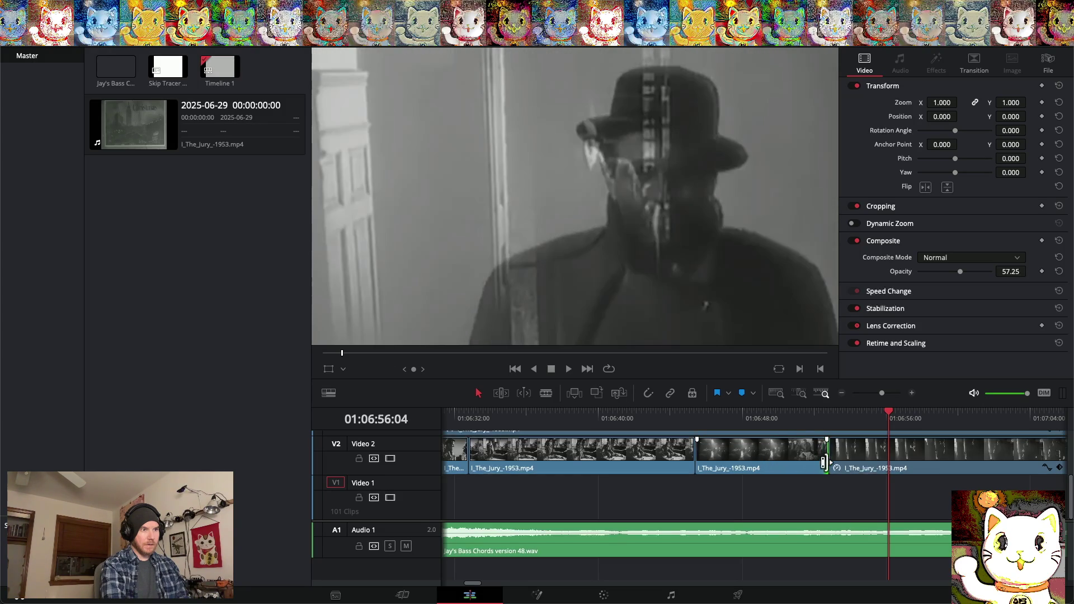
Add a 60-frame dissolve at one edit, stretch the other to 9.3 seconds, and play back from 01:06:32
right_click(830, 465)
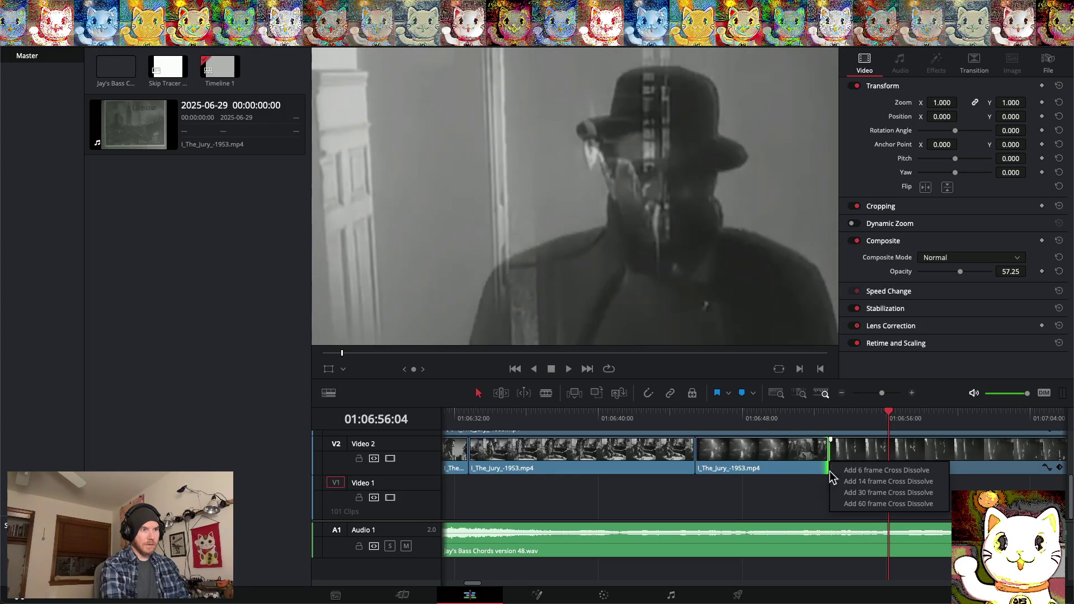
click(850, 504)
right_click(697, 458)
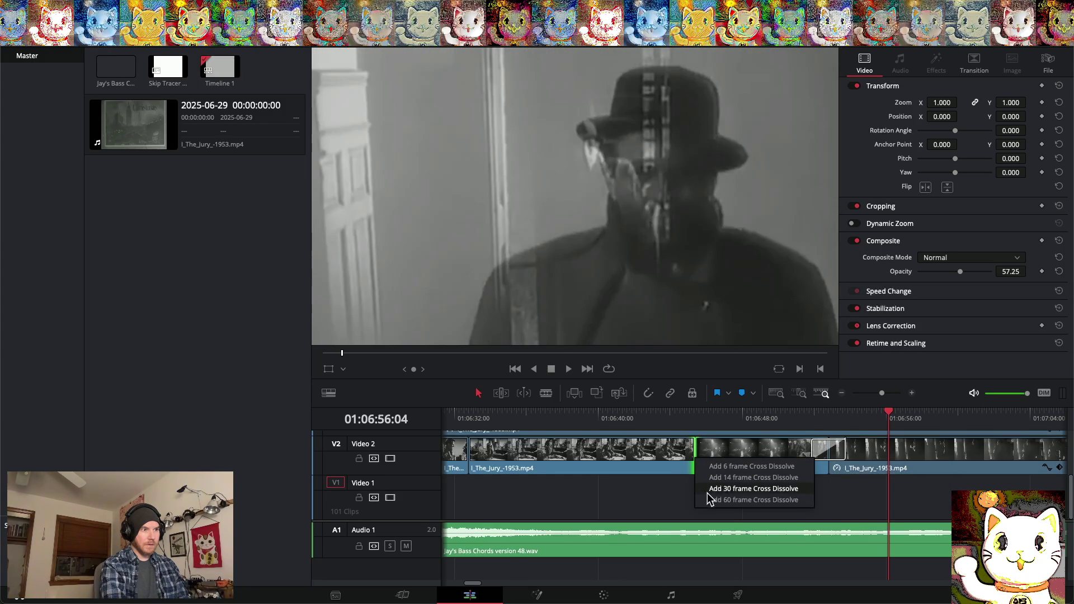
drag(711, 450, 776, 453)
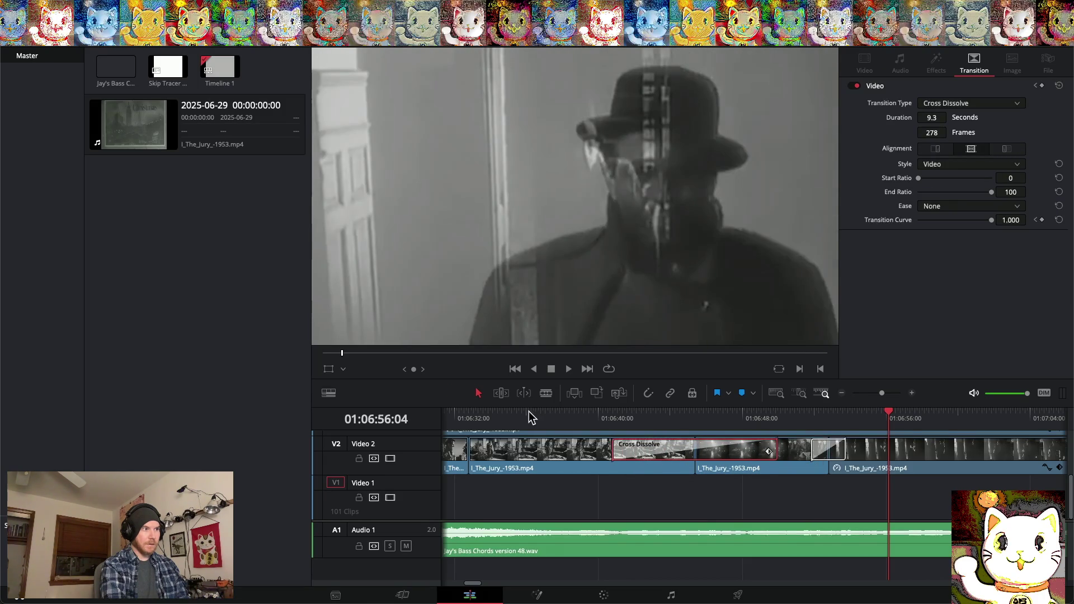
scroll(529, 414, left, 5)
click(657, 420)
key(space)
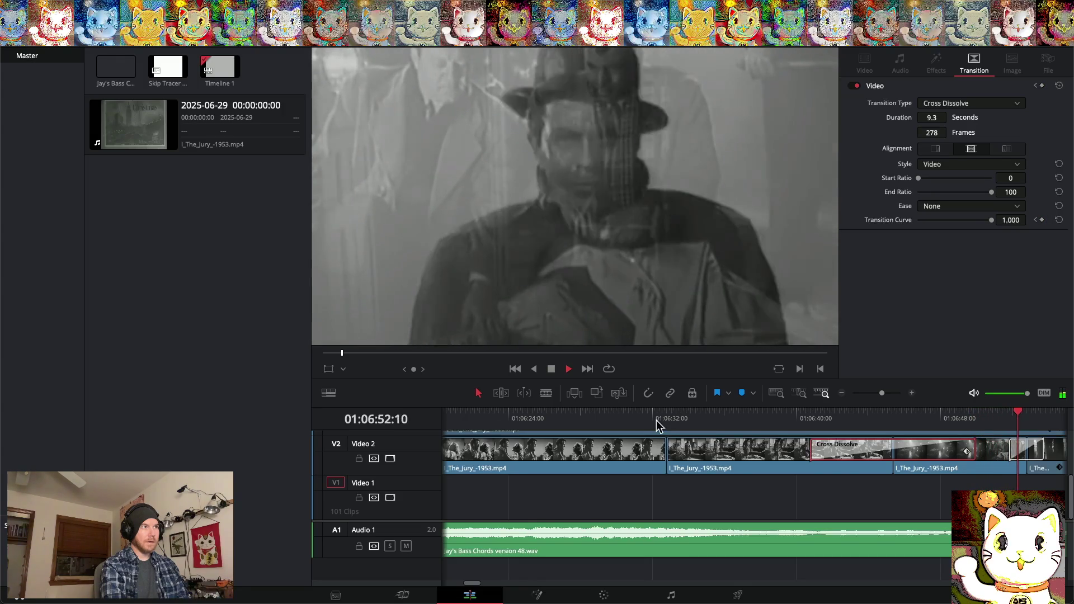
Move the middle clip down to Video 1 and shift the remaining Video 2 clip slightly later
key(space)
scroll(651, 453, right, 7)
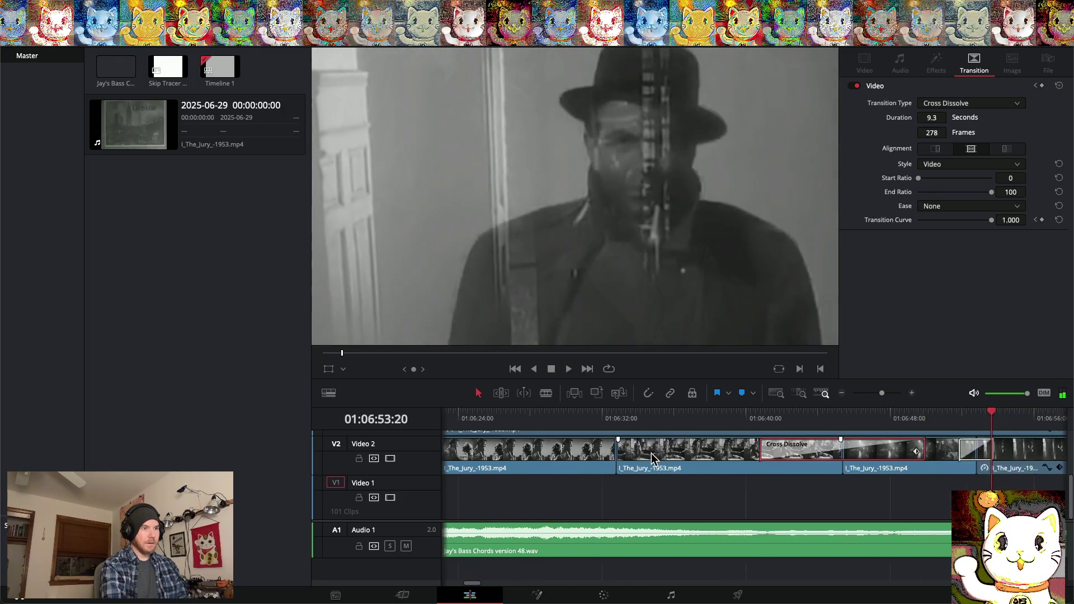
scroll(651, 453, left, 6)
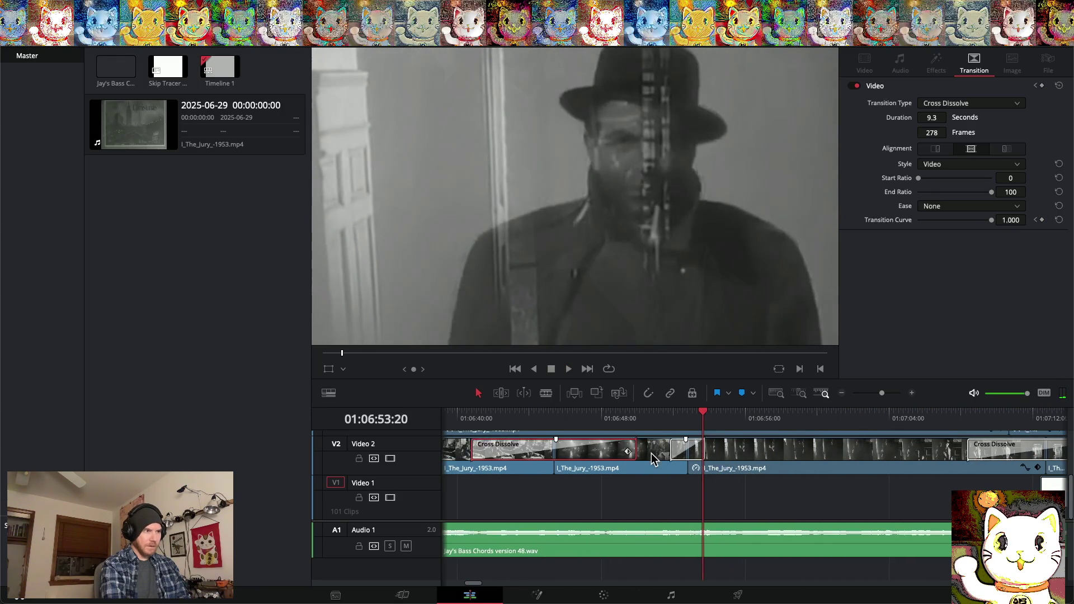
mouse_move(677, 473)
mouse_down()
mouse_move(673, 511)
mouse_move(567, 495)
mouse_move(696, 501)
mouse_move(694, 473)
mouse_up()
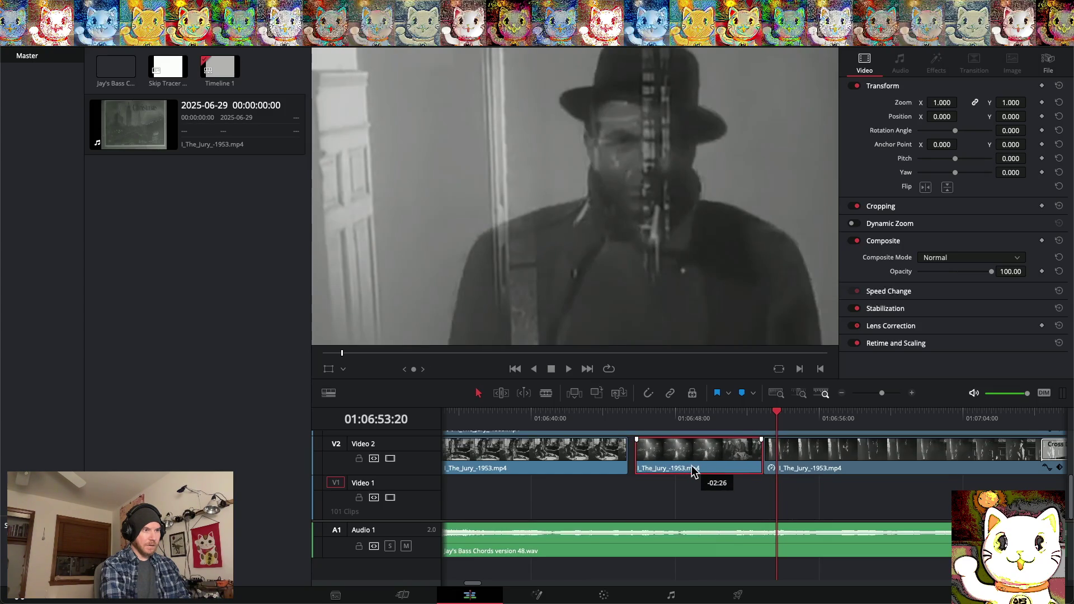
mouse_move(663, 458)
mouse_down()
mouse_move(677, 463)
mouse_move(647, 456)
mouse_up()
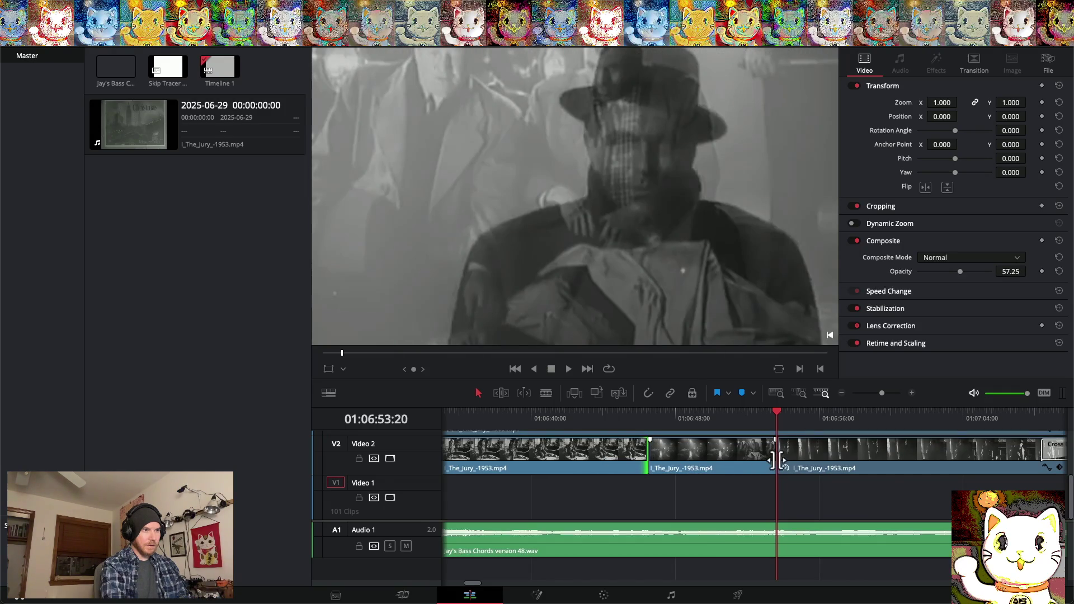
Add cross dissolves at both Video 2 cuts and play back from about 01:06:41
right_click(779, 462)
click(797, 498)
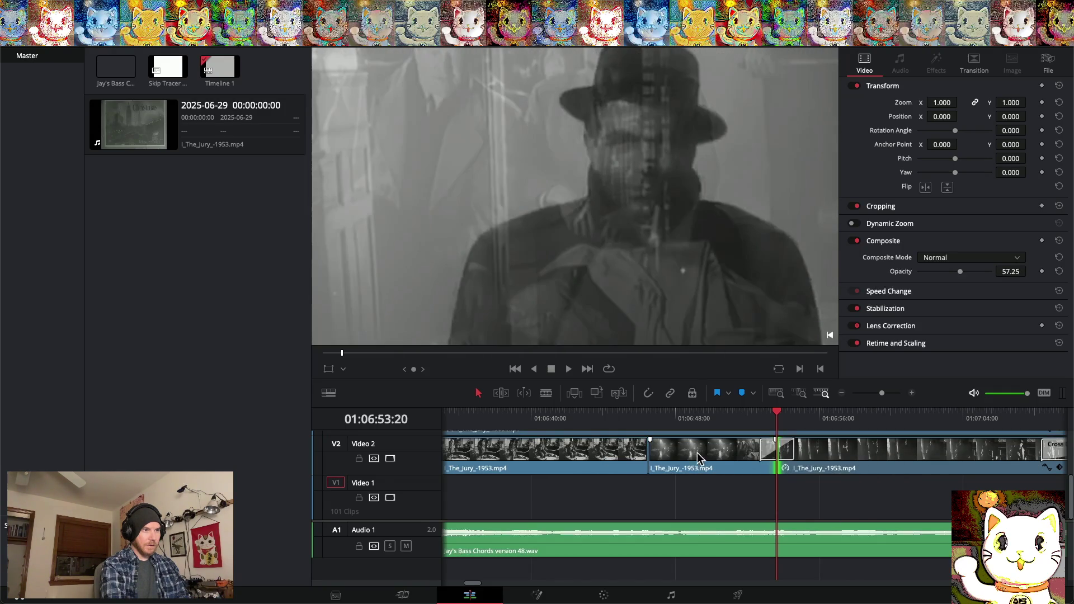
click(649, 451)
right_click(649, 451)
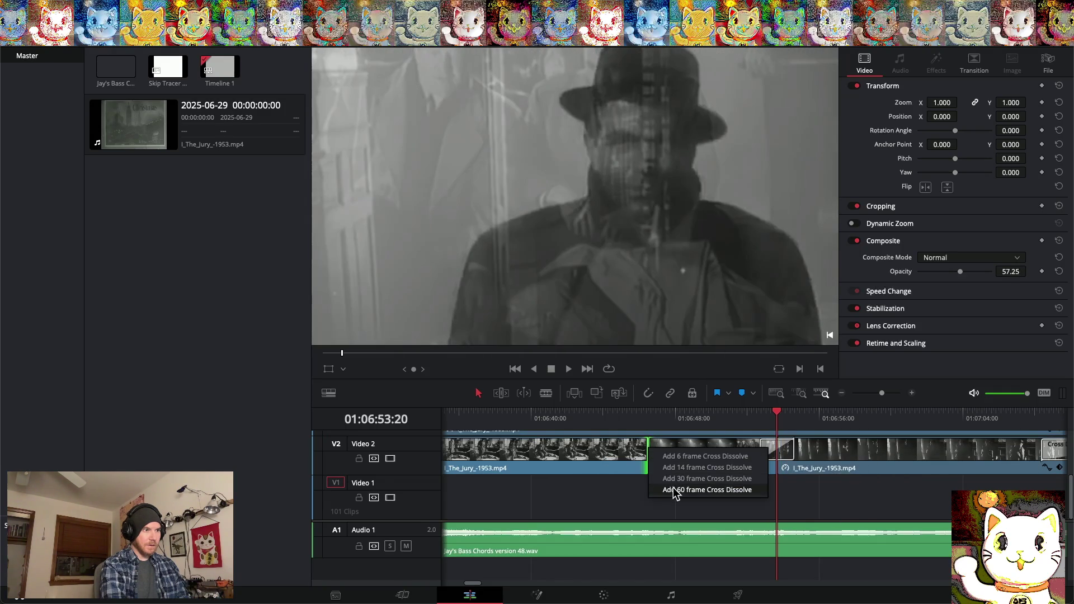
click(674, 491)
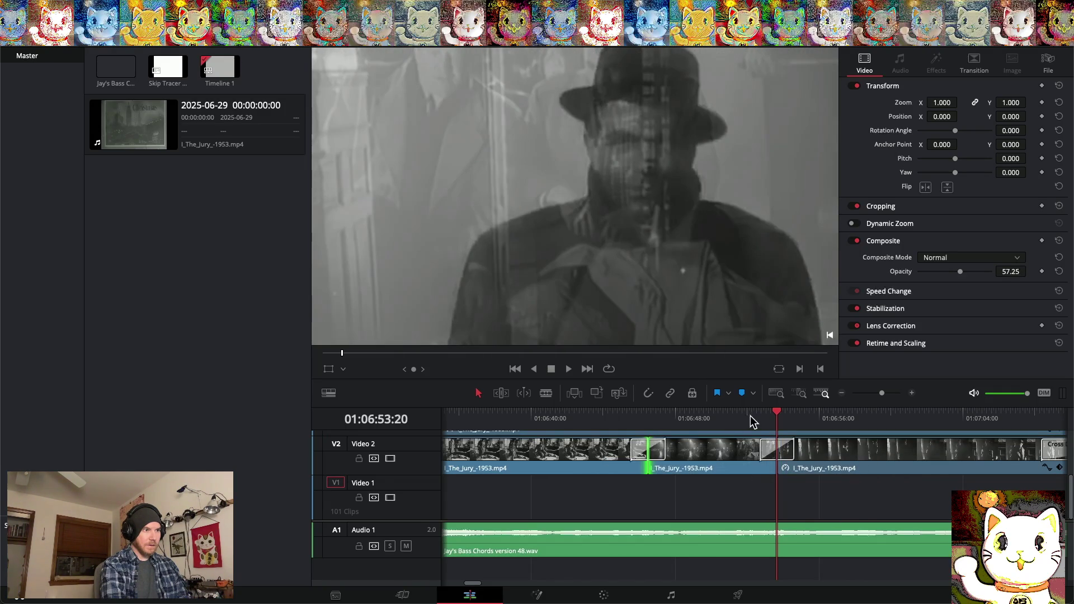
drag(777, 415, 554, 417)
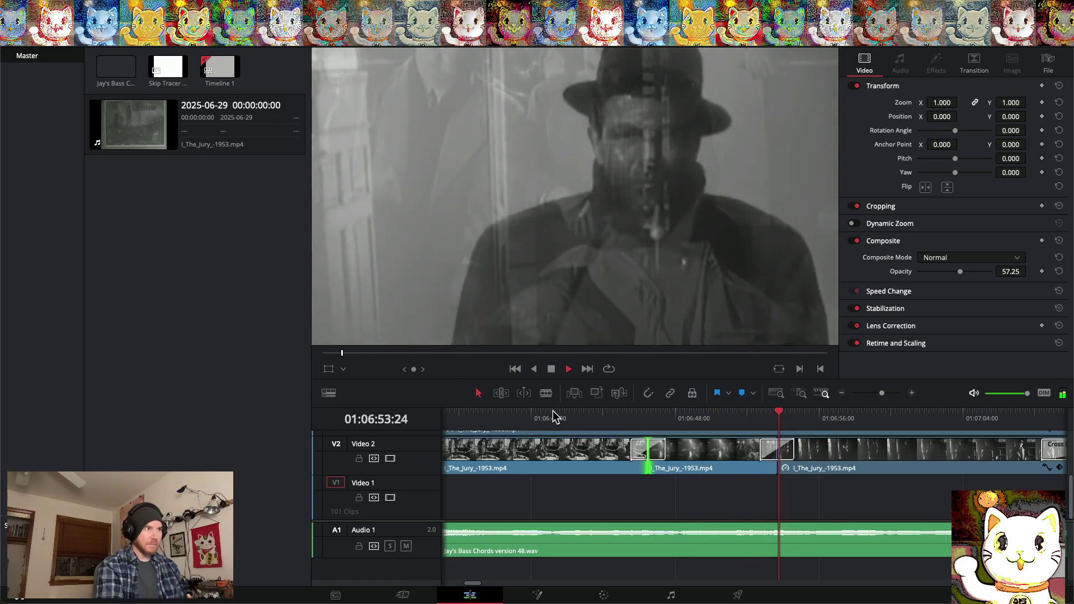
key(space)
Slow the middle clip to 50% speed on Video 1, then move it back into the Video 2 gap
click(689, 458)
drag(690, 483, 693, 492)
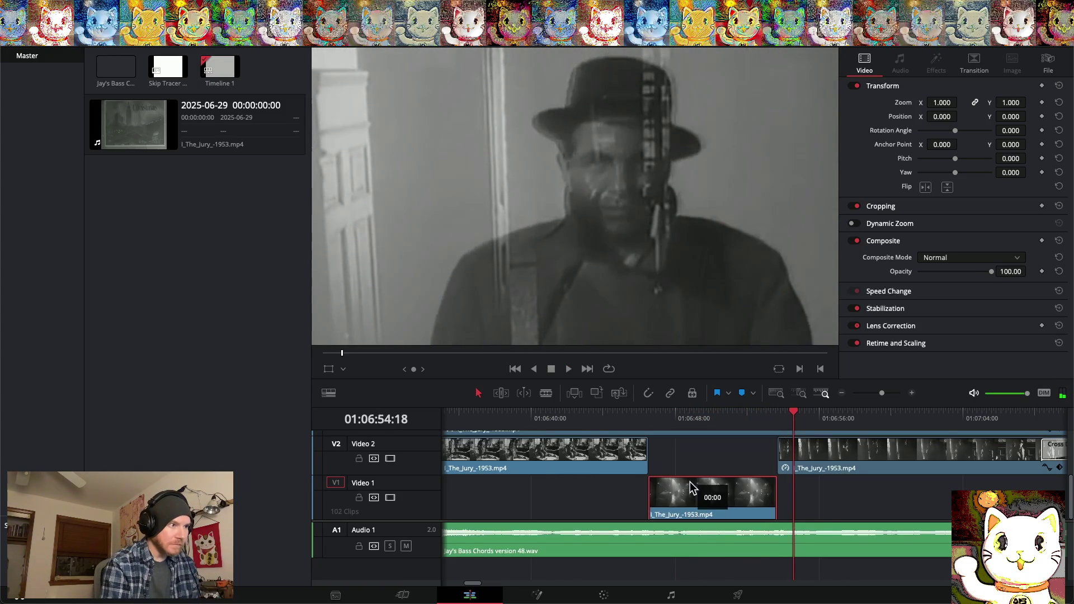
right_click(694, 496)
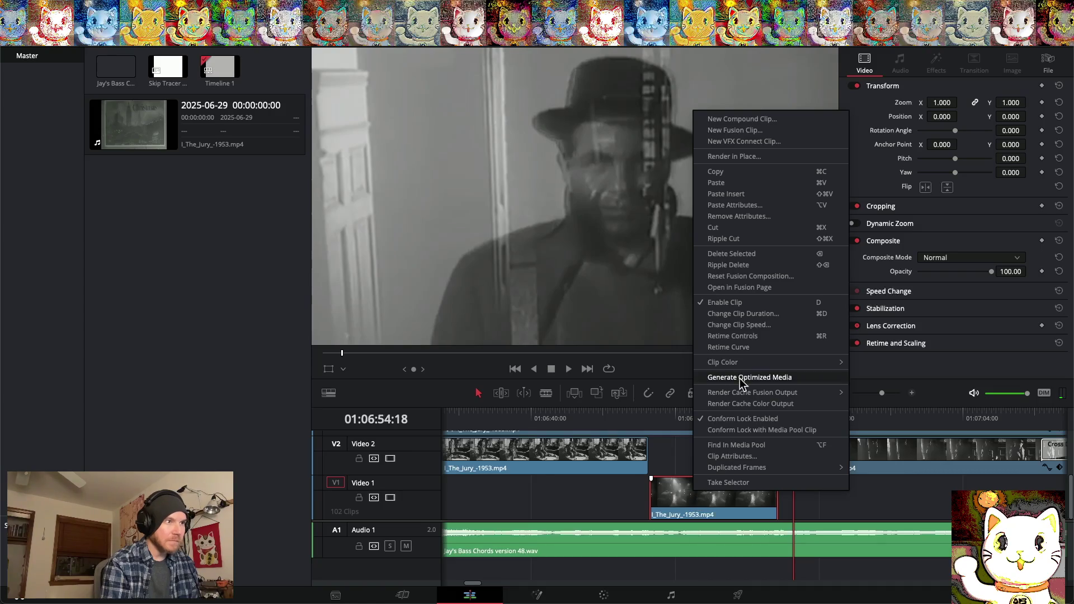
click(747, 325)
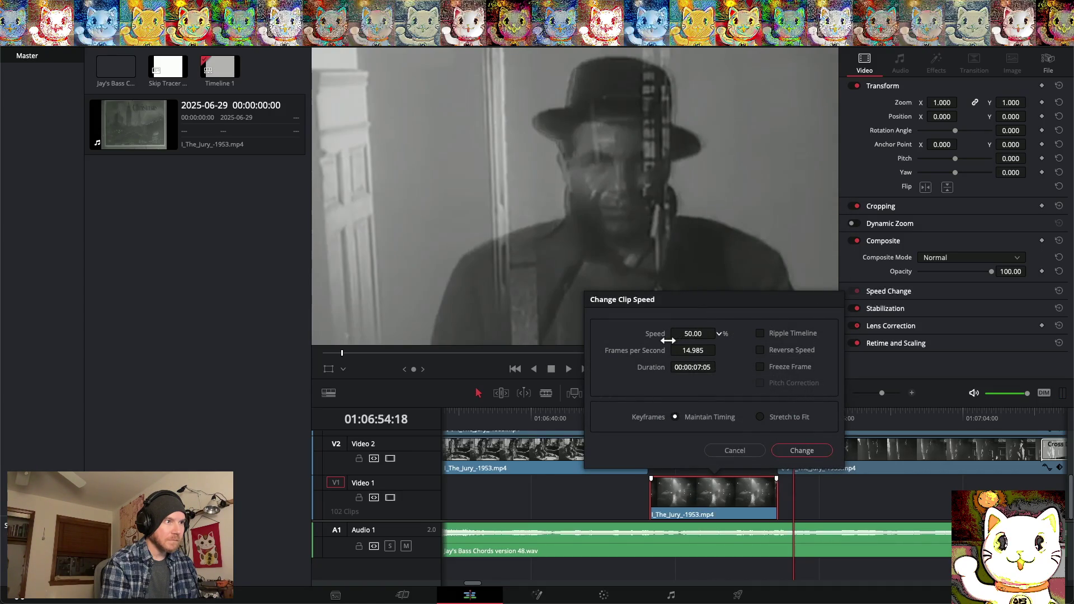
click(802, 451)
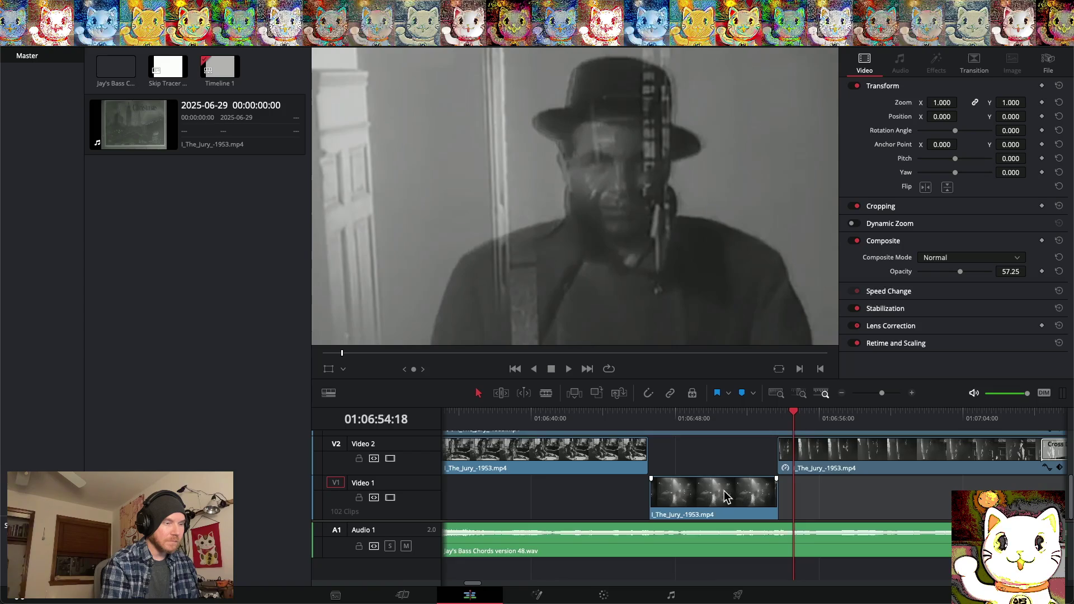
drag(728, 497, 726, 477)
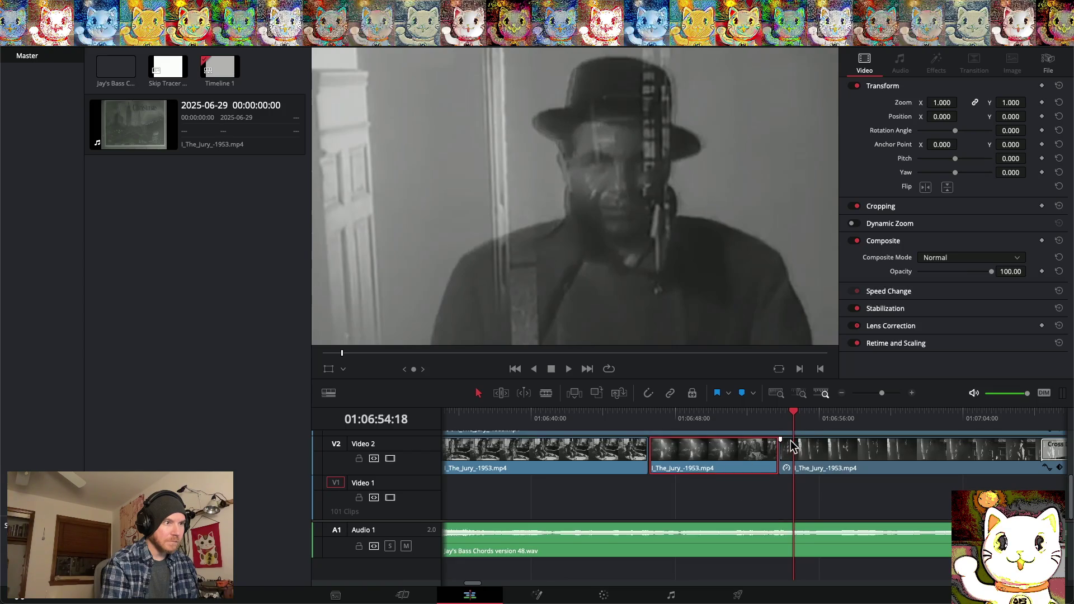
Play back from about 01:06:45 and trim the end of the slowed V2 clip shorter
drag(791, 420, 622, 404)
key(space)
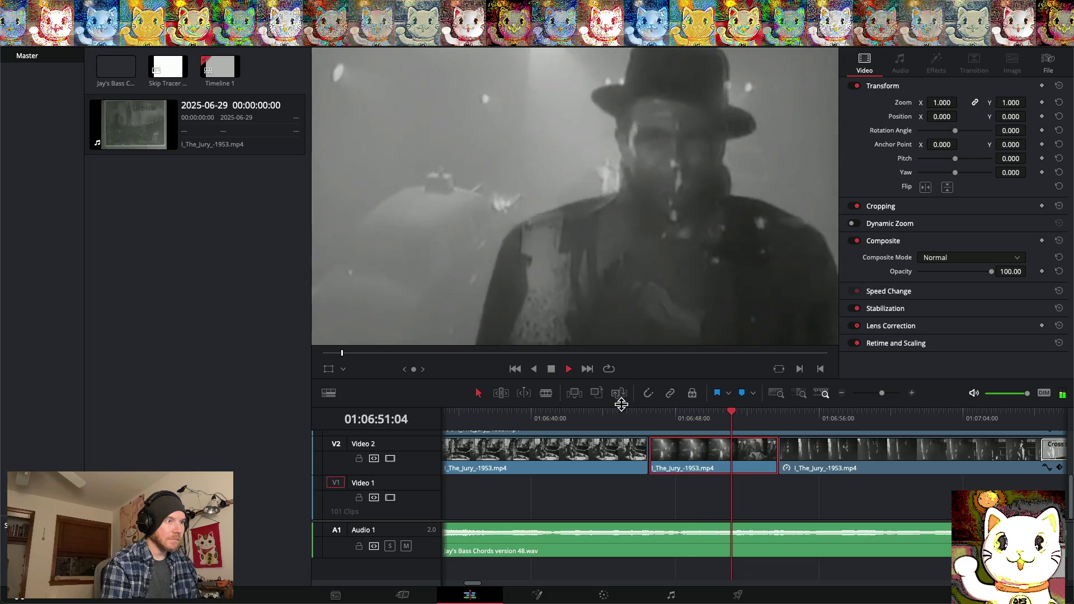
key(space)
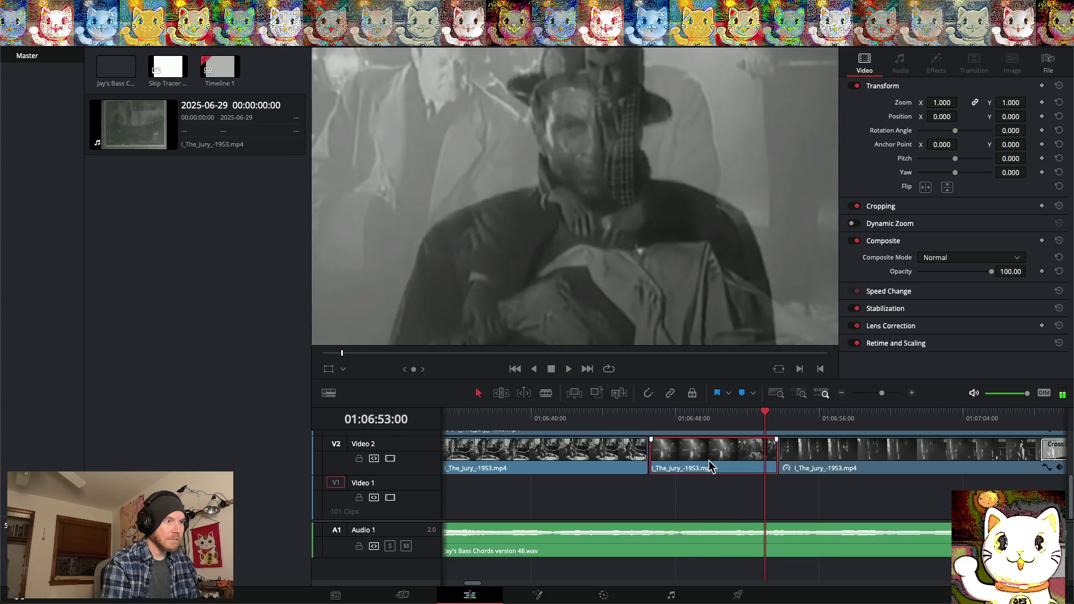
drag(770, 459, 726, 459)
mouse_move(775, 418)
mouse_down()
mouse_move(686, 418)
mouse_move(734, 414)
mouse_up()
Move the second V2 clip down to Video 1 and apply a new speed to it
click(701, 453)
right_click(701, 453)
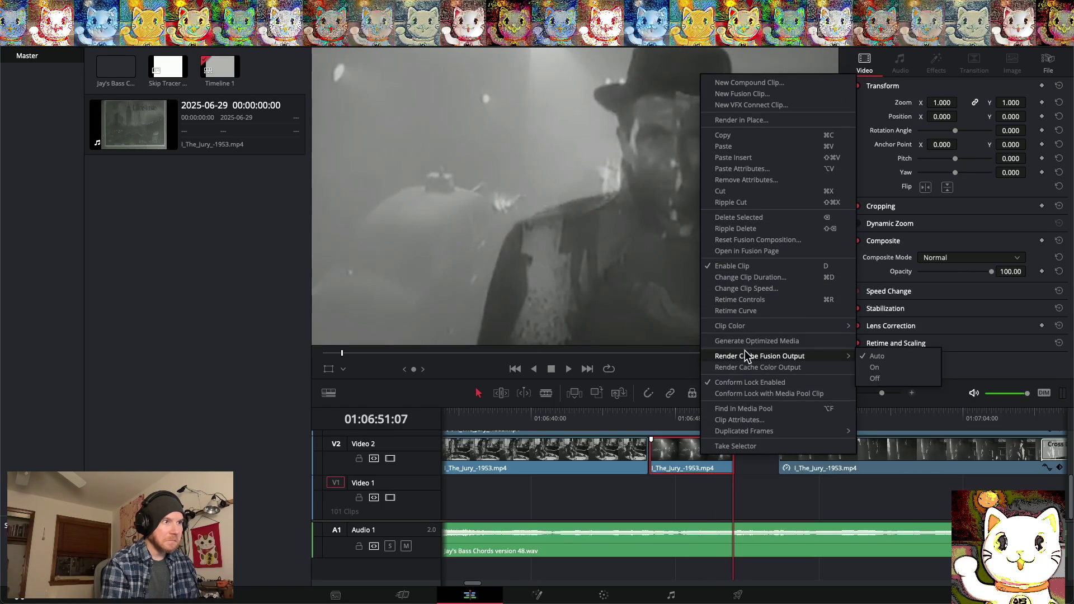
click(745, 289)
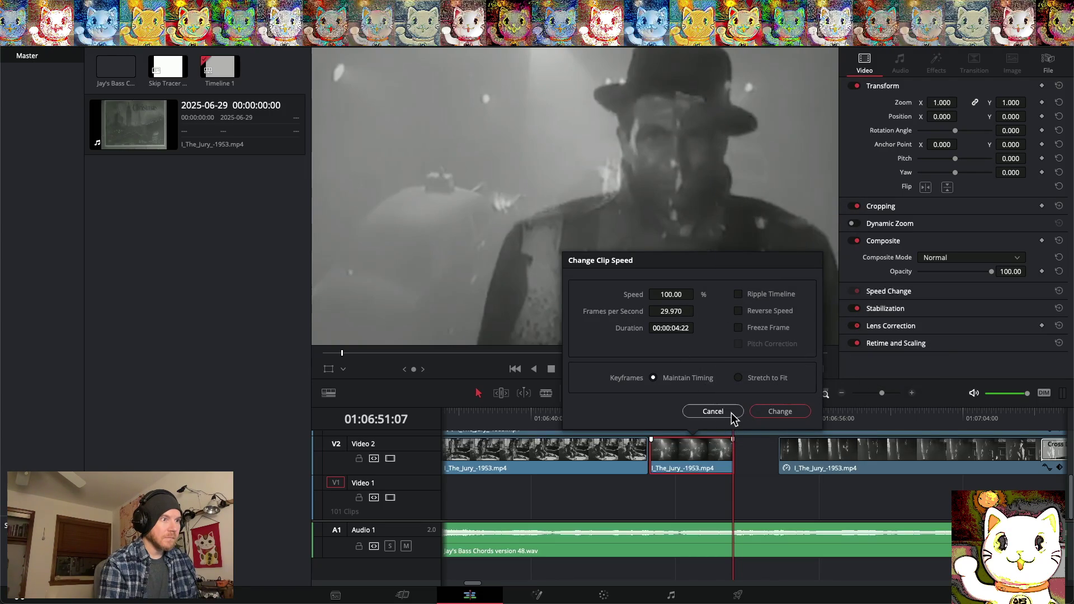
click(726, 413)
drag(700, 469, 698, 496)
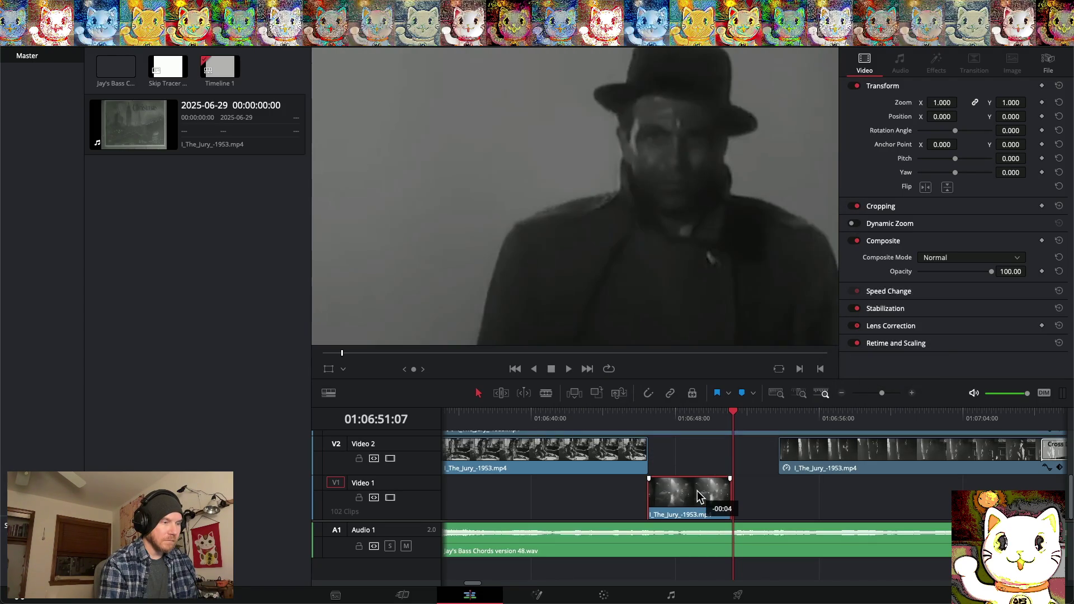
right_click(699, 498)
click(742, 328)
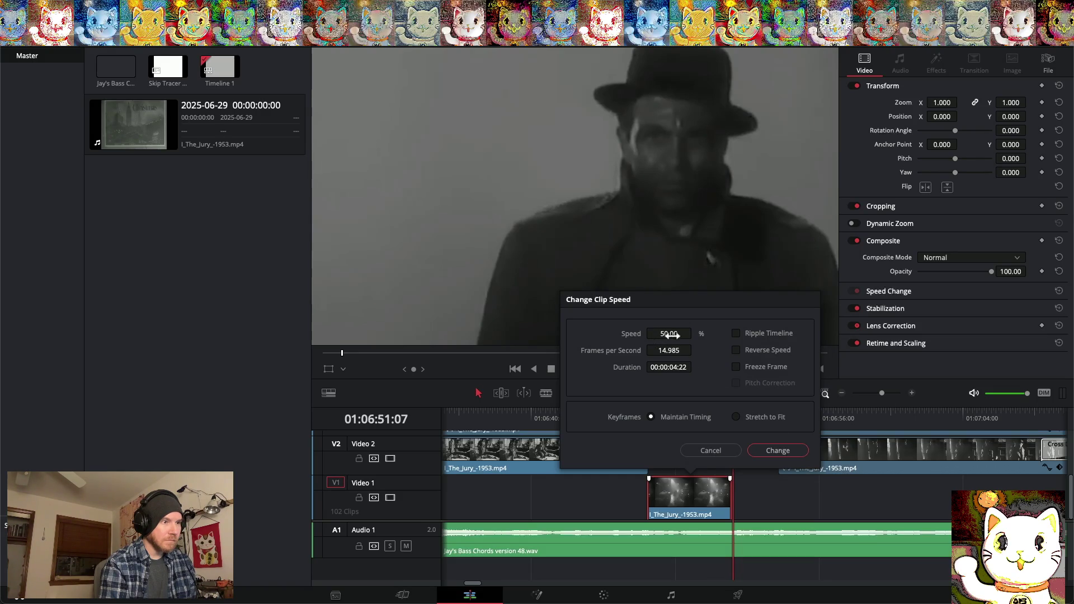
click(777, 450)
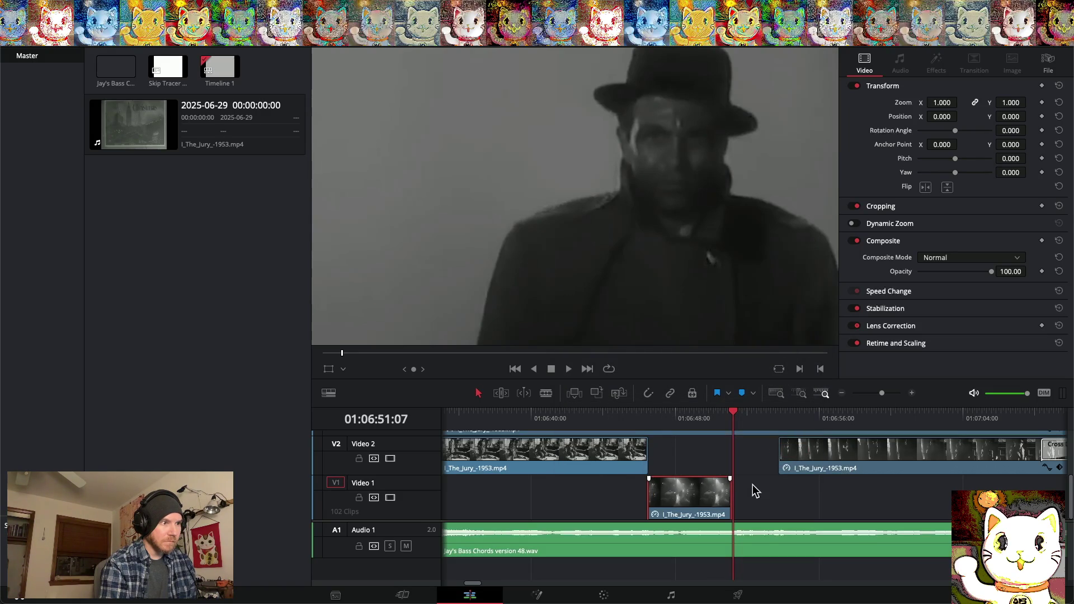
Confirm 50% speed for the short clip, lengthen its end, and return it to the Video 2 gap
right_click(703, 495)
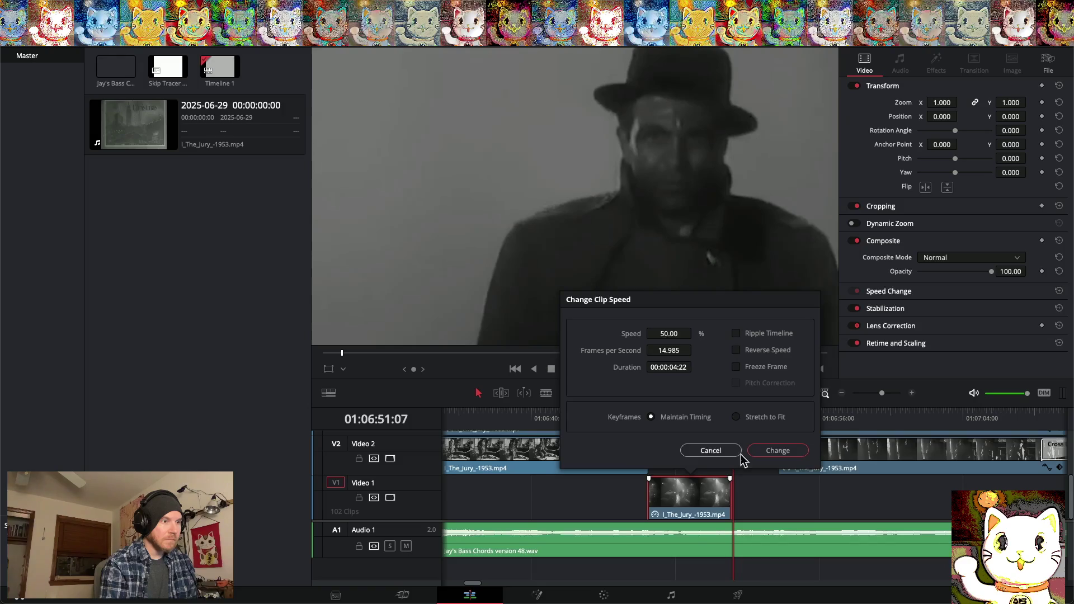
click(707, 450)
drag(731, 499, 776, 500)
drag(723, 477, 722, 471)
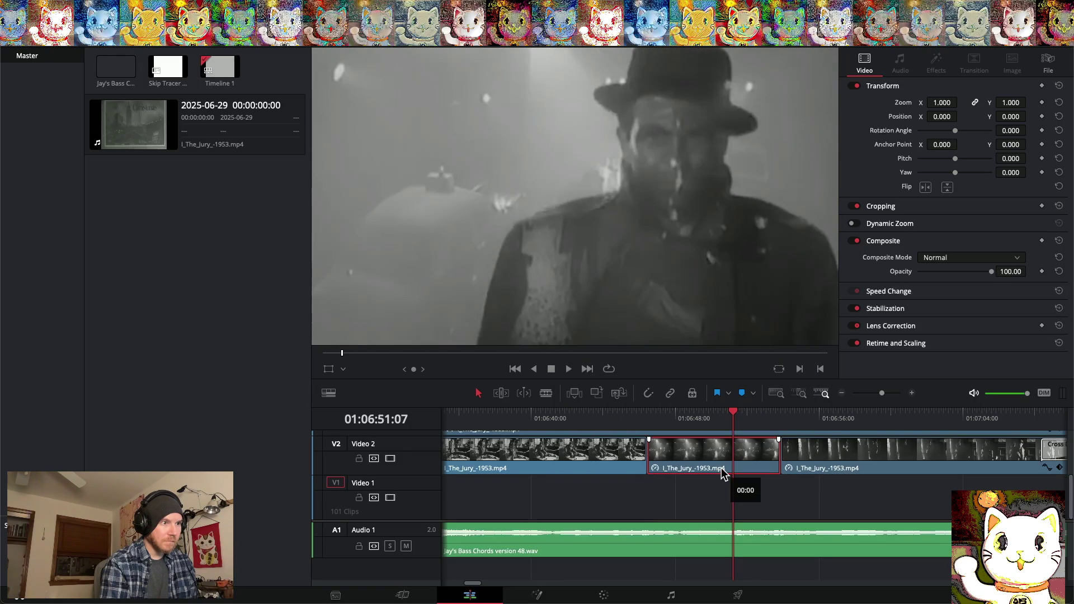
Add Cross Dissolves at both Video 2 edit points around the slowed clip and play them back
right_click(780, 454)
click(792, 496)
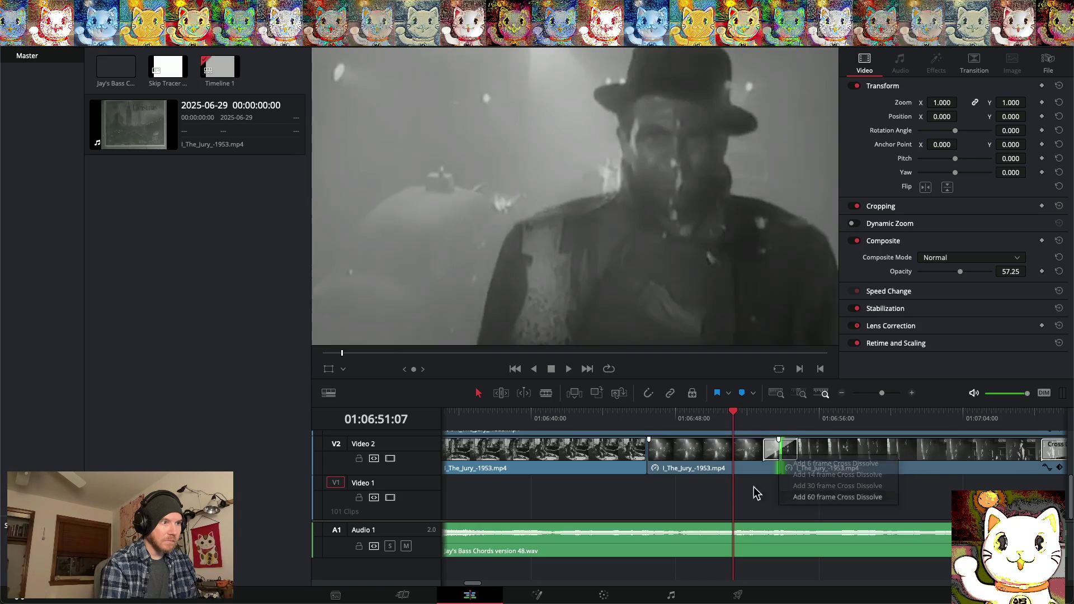
click(648, 454)
right_click(648, 454)
click(683, 496)
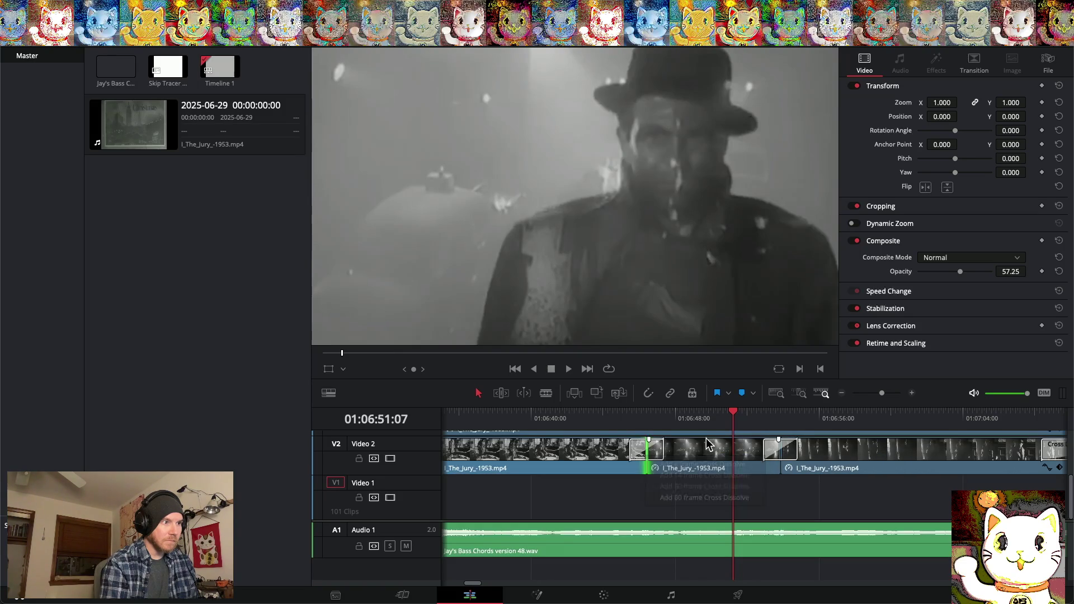
drag(732, 417, 529, 414)
key(space)
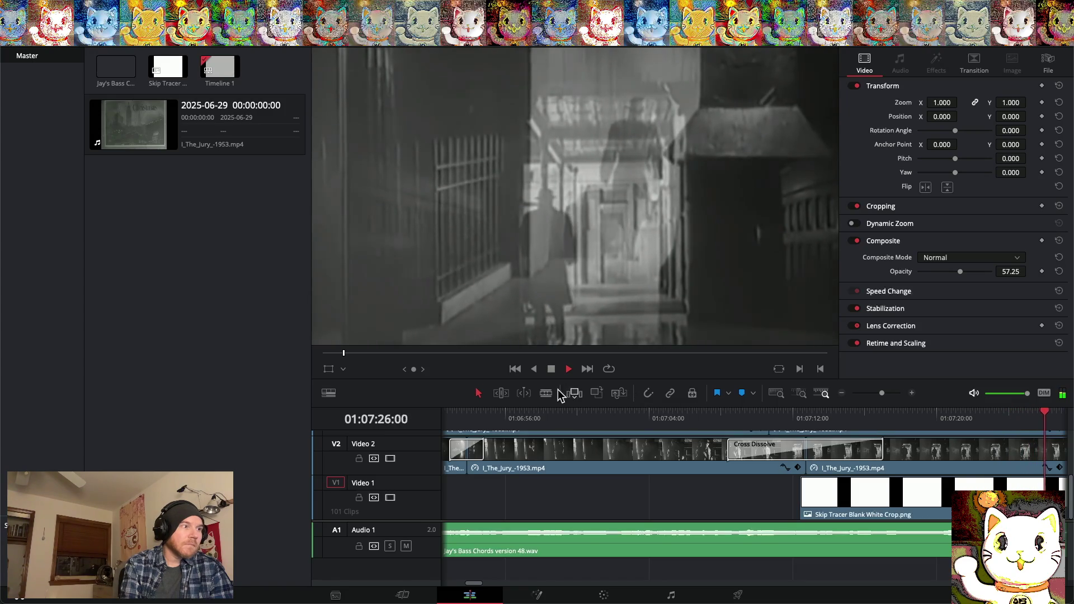
Zoom the timeline out to show the whole run of dissolving Jury clips
click(842, 394)
click(841, 393)
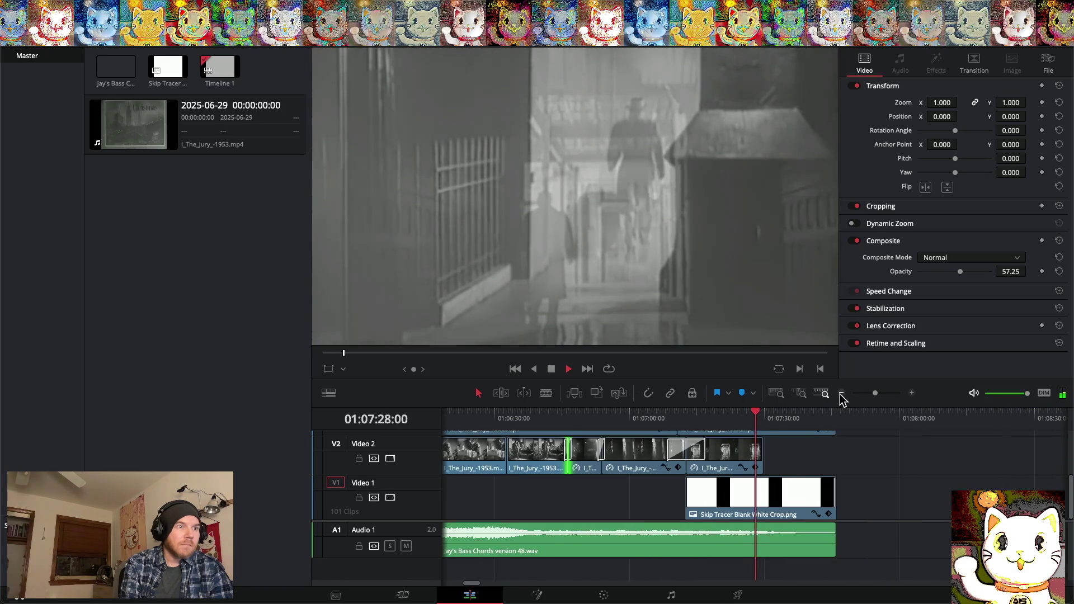
click(489, 420)
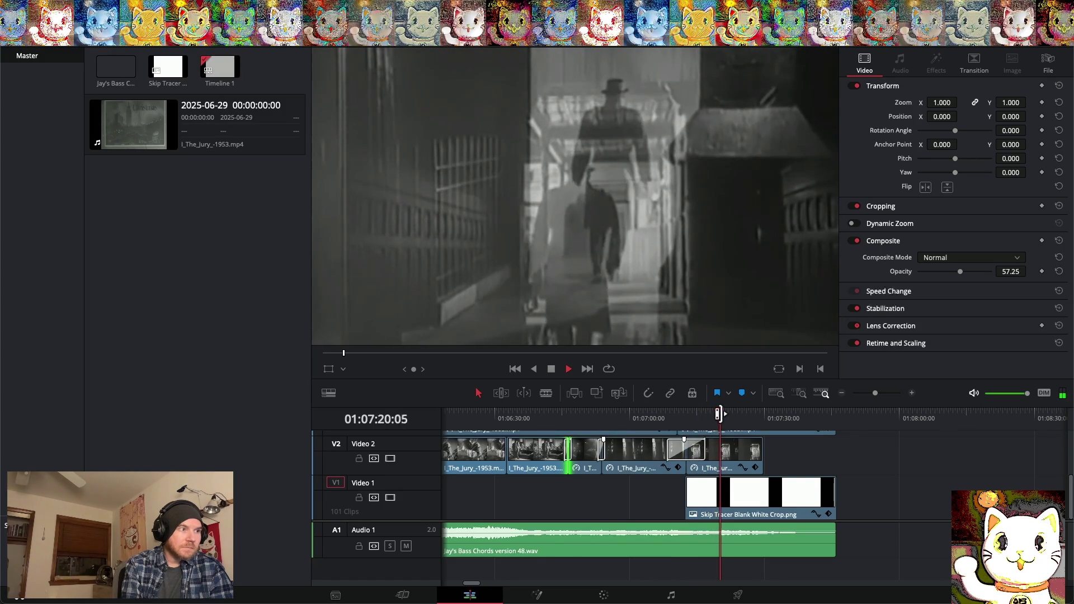
click(497, 415)
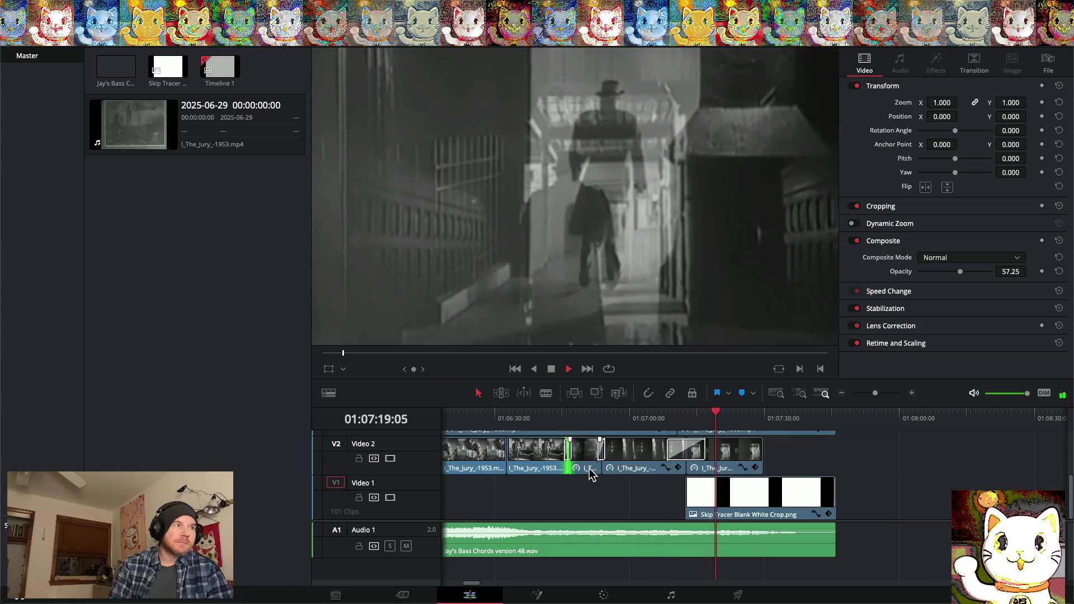
Stop playback, save the project from the File menu, and return the playhead to the timeline start
key(space)
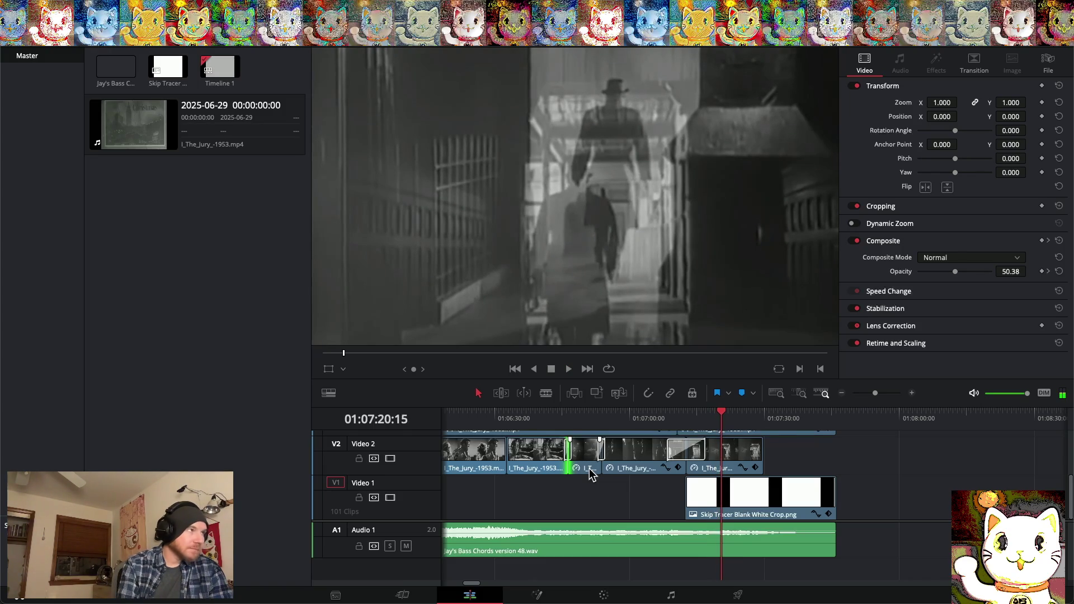
click(101, 6)
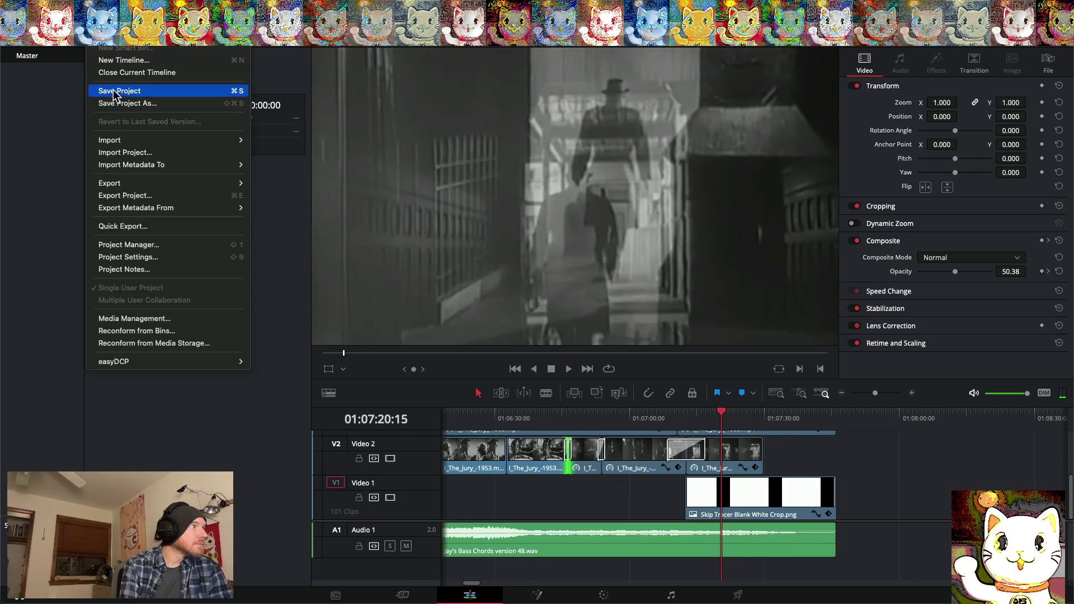
click(114, 91)
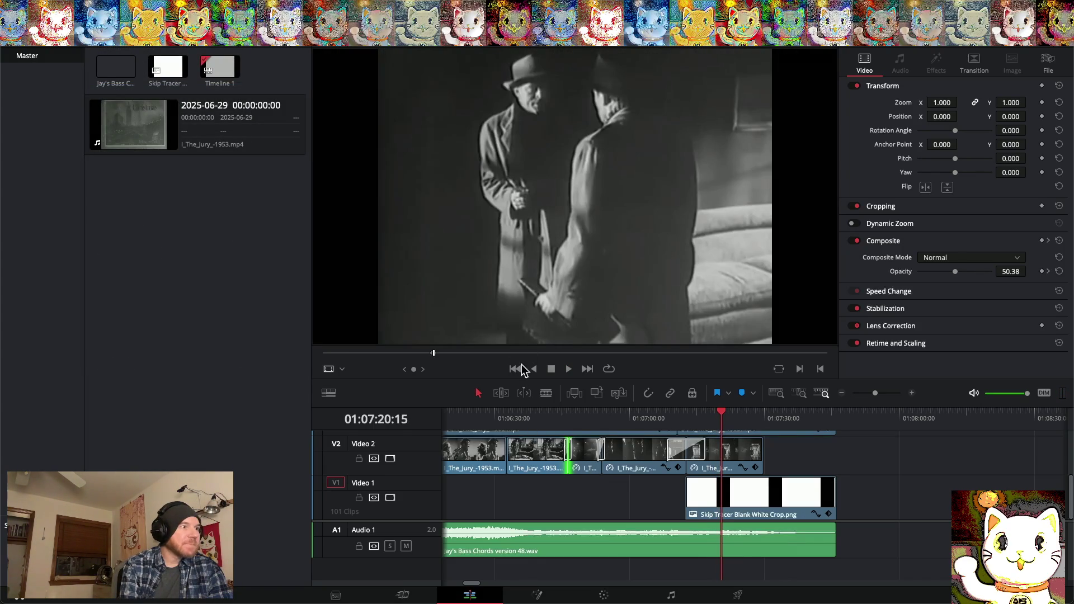
mouse_move(434, 358)
mouse_down()
mouse_move(322, 361)
mouse_move(434, 360)
mouse_up()
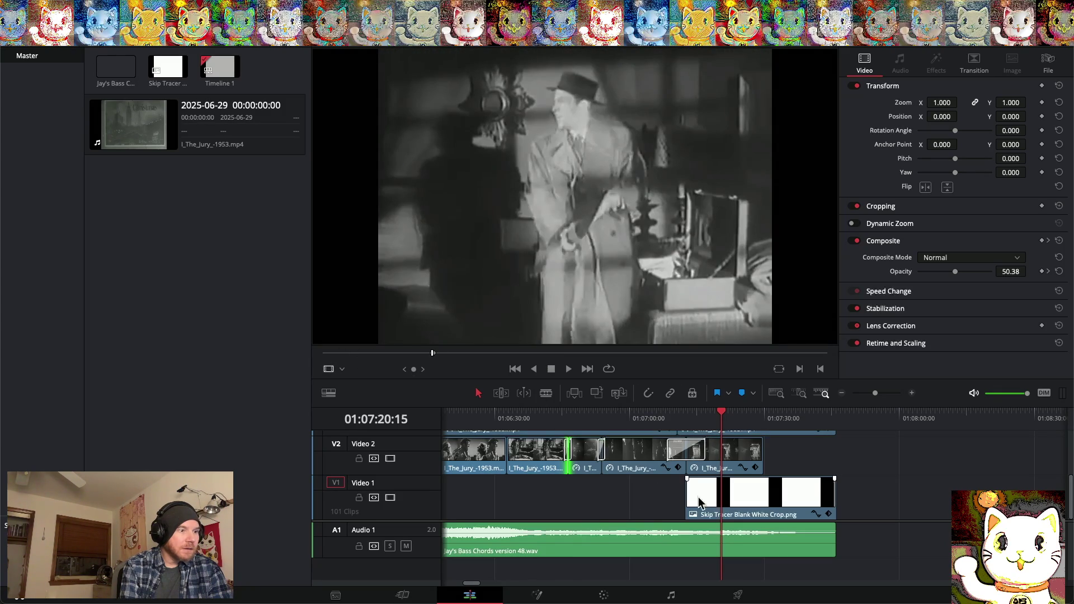
click(723, 419)
key(Home)
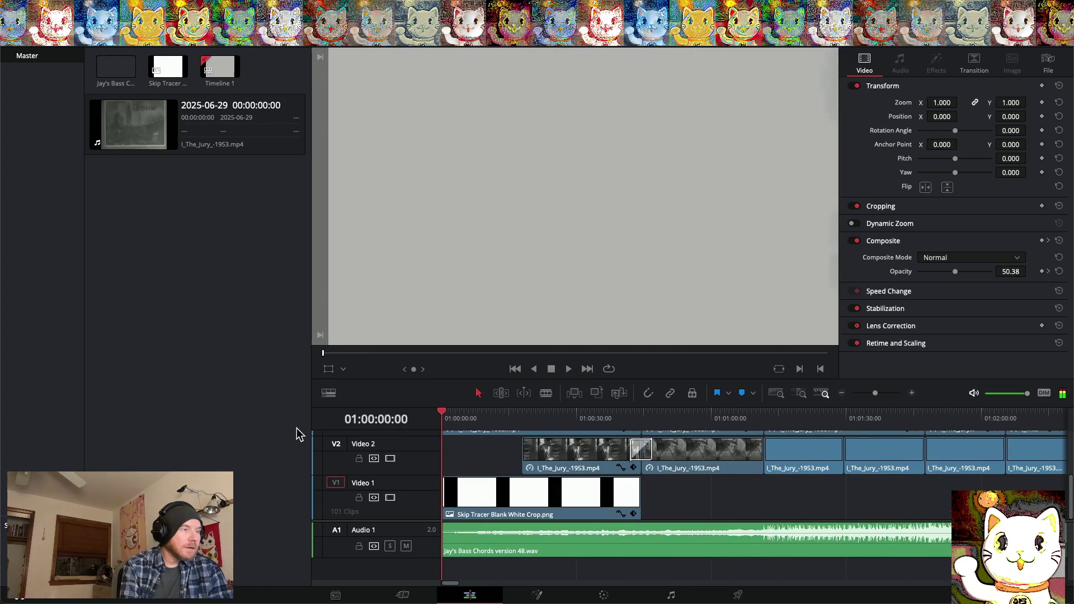
key(space)
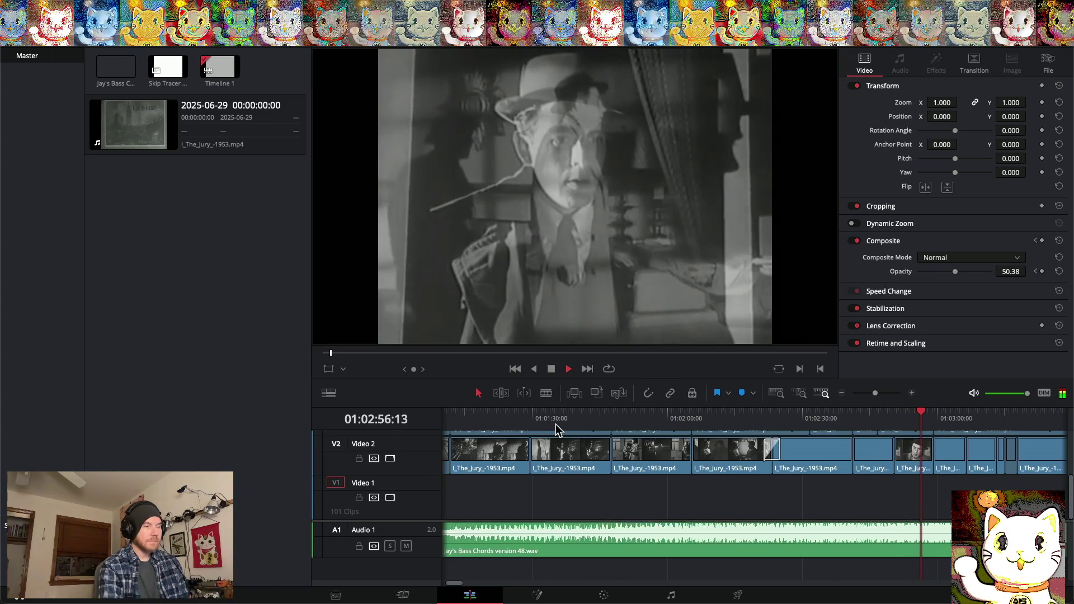
key(space)
drag(921, 413, 850, 412)
click(912, 394)
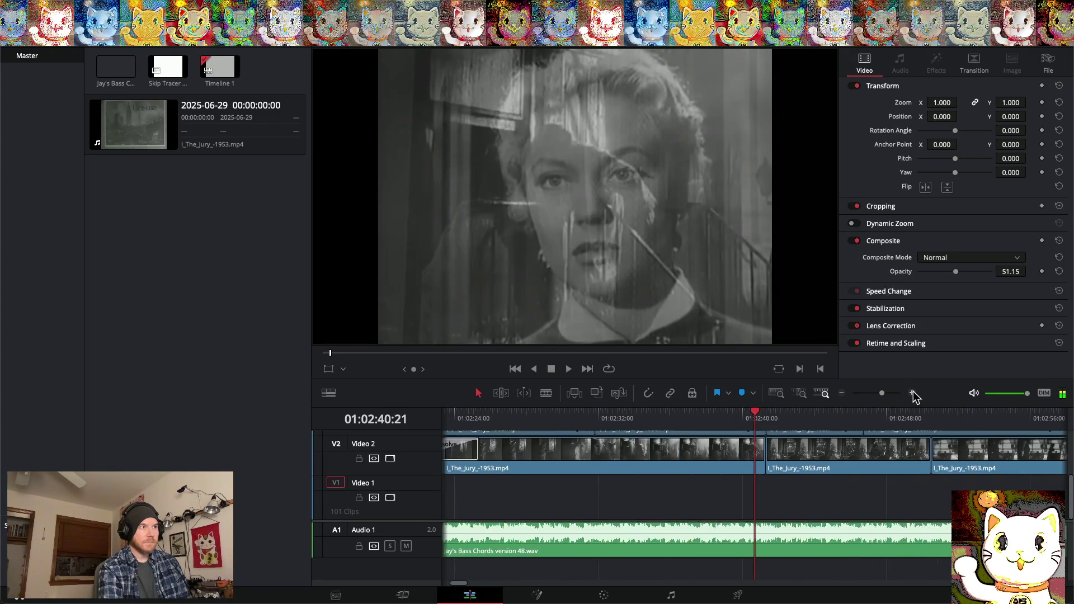
key(space)
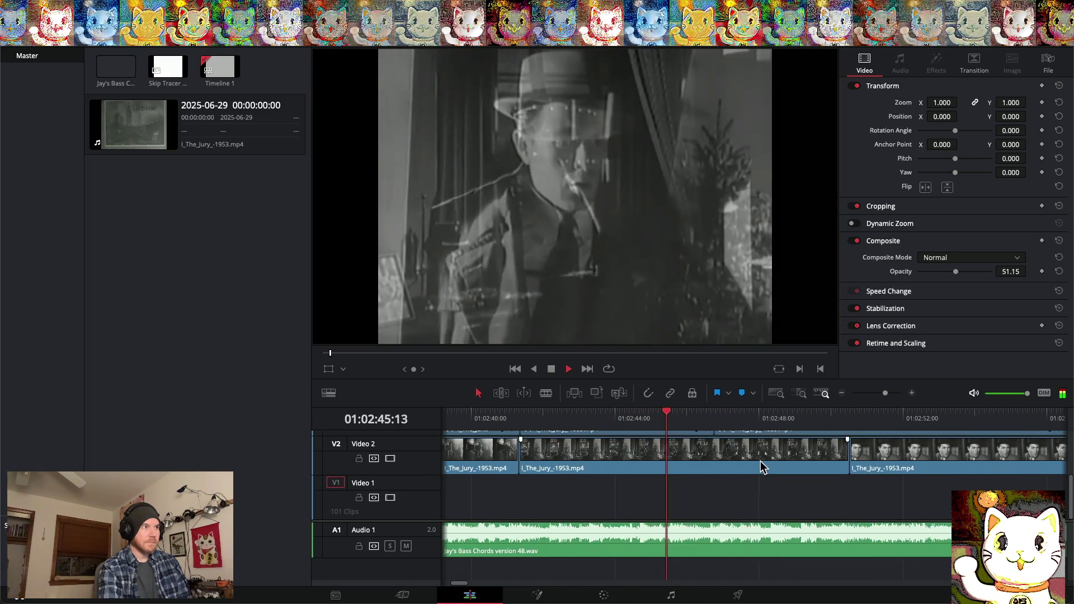
scroll(760, 461, left, 3)
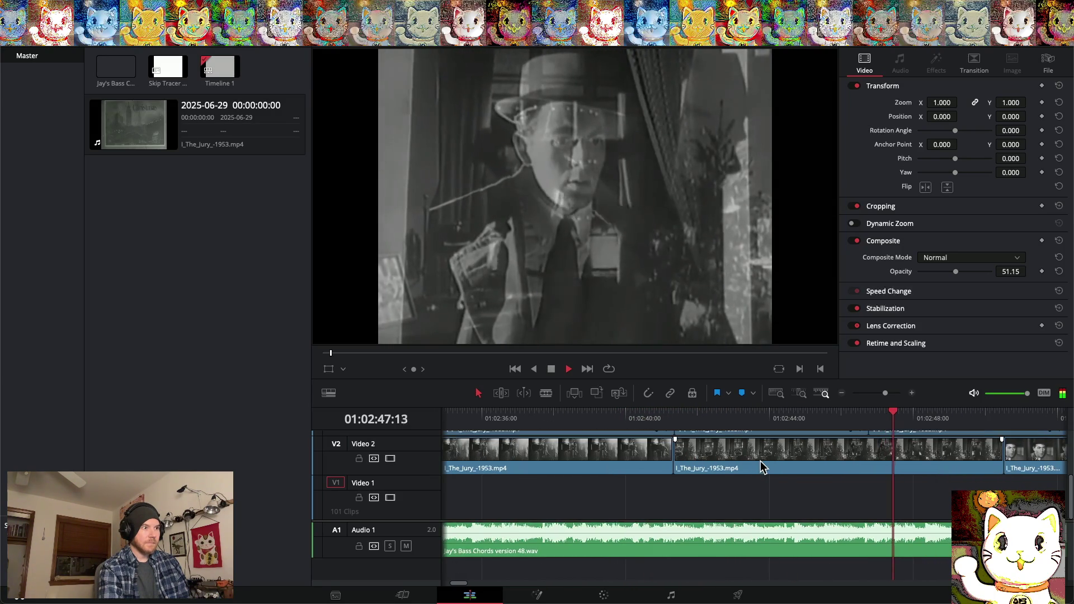
click(609, 421)
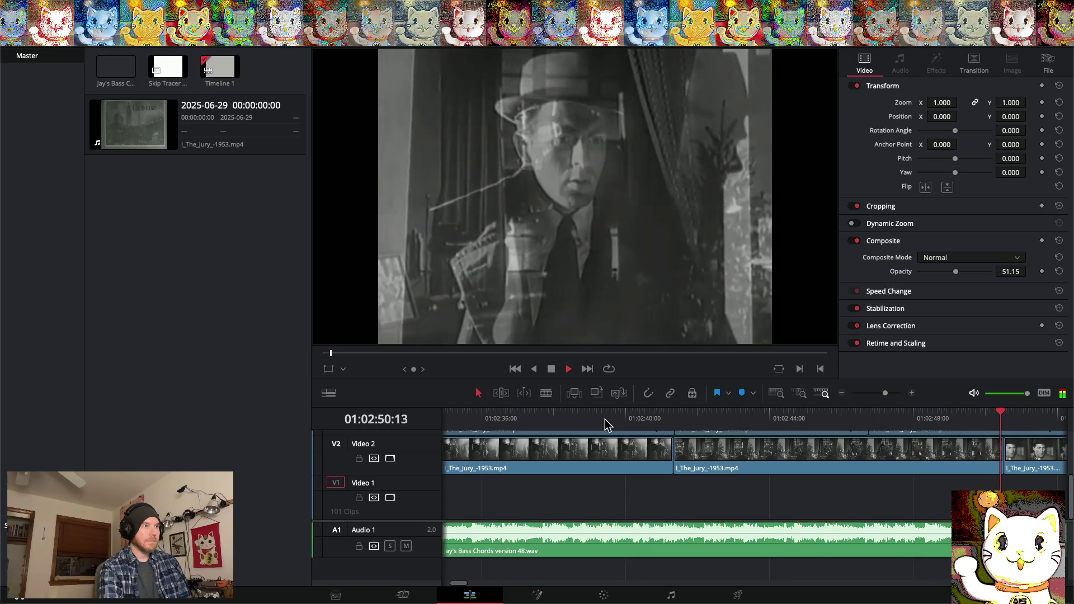
key(space)
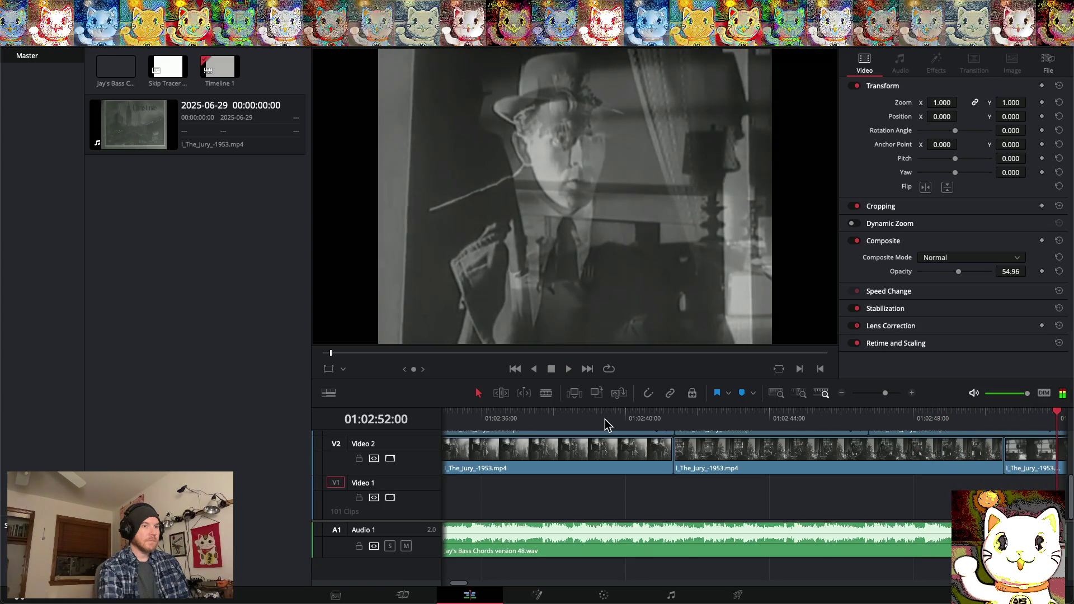
Roll the Video 2 cut later to the playhead near 01:02:52 and replay it to check
drag(619, 450, 662, 454)
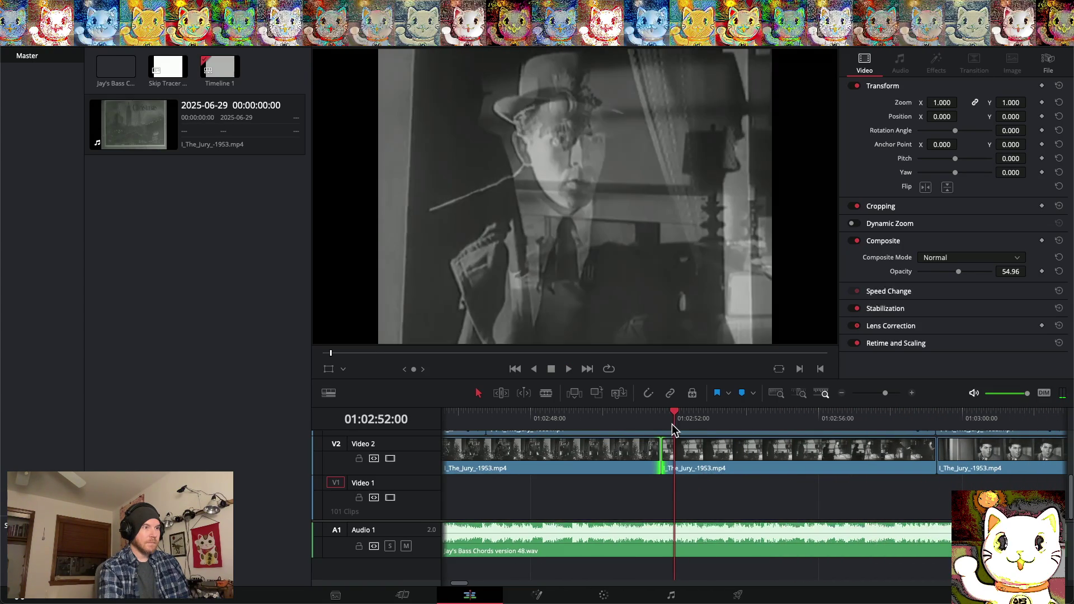
mouse_move(675, 415)
mouse_down()
mouse_move(613, 414)
mouse_move(698, 415)
mouse_move(614, 419)
mouse_up()
key(space)
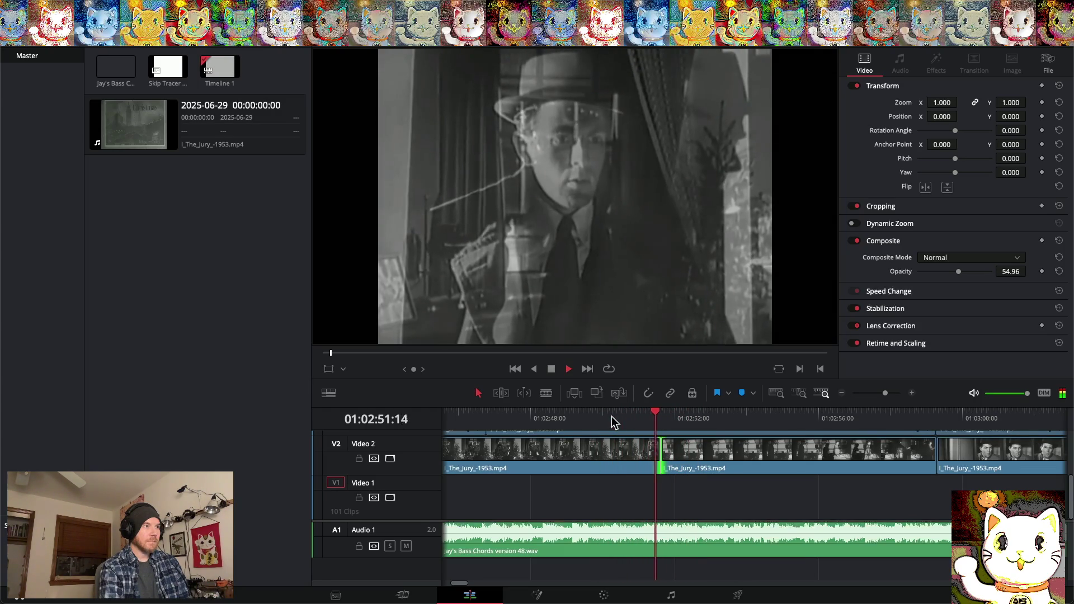
key(space)
drag(661, 451, 695, 448)
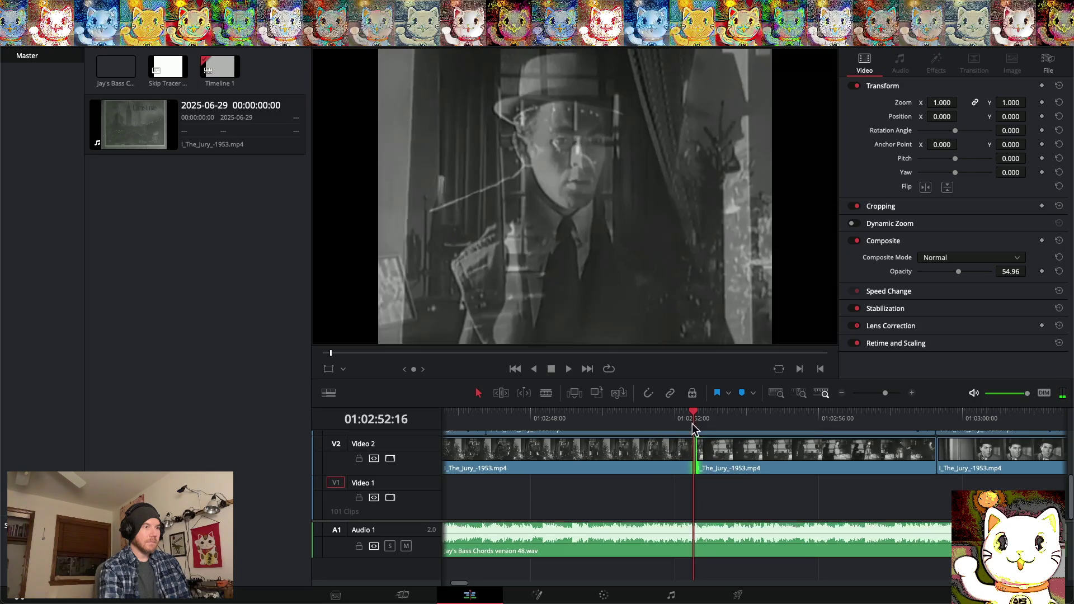
click(627, 416)
key(space)
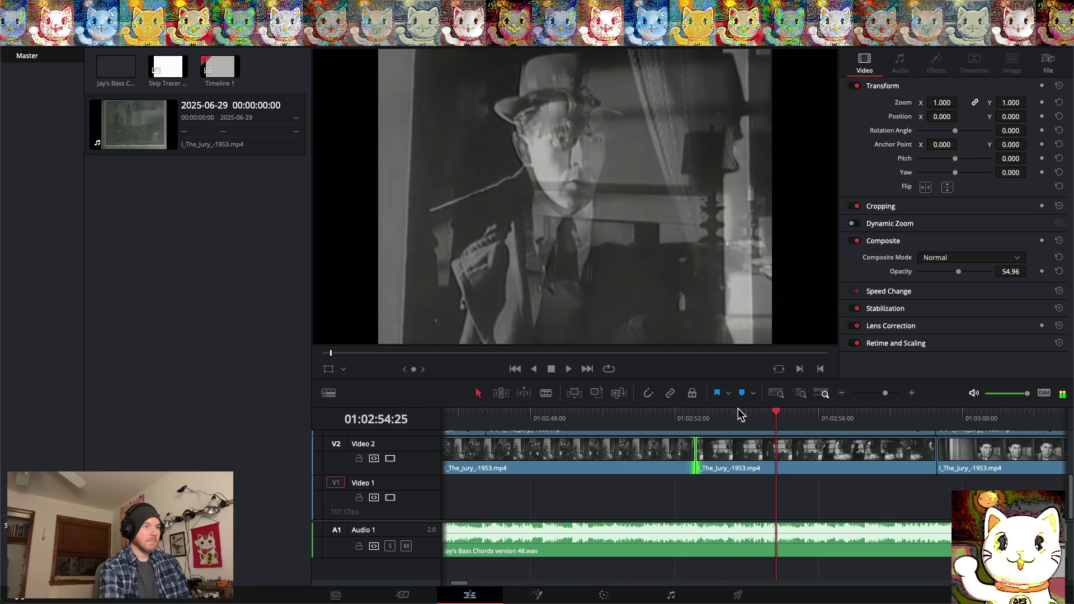
drag(777, 410, 630, 417)
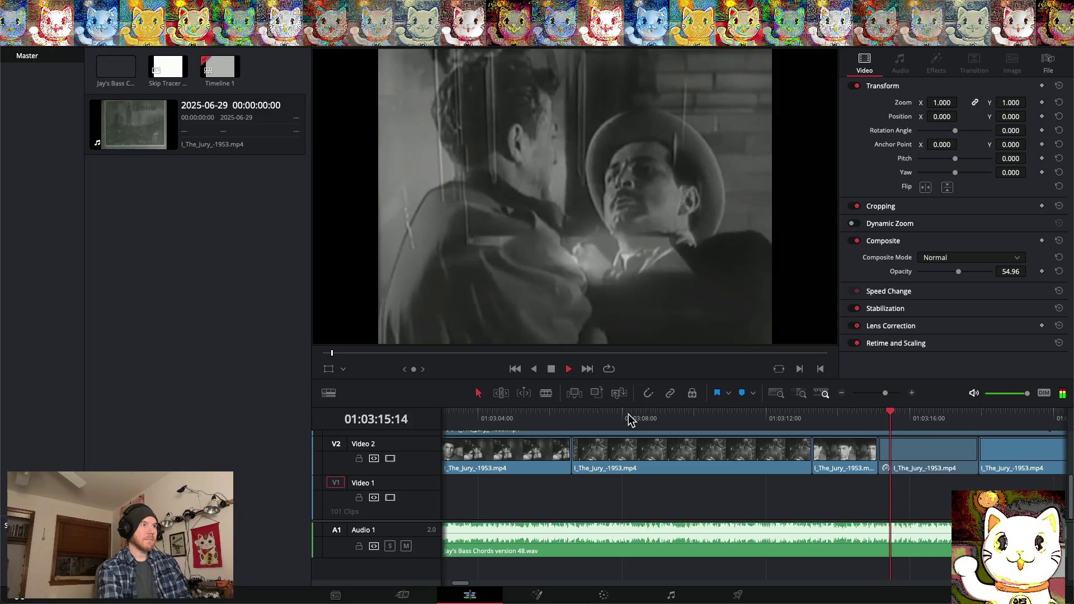
Drag the Video 3 overlay's Composite Opacity down to about 50 in the Inspector
scroll(694, 434, up, 2)
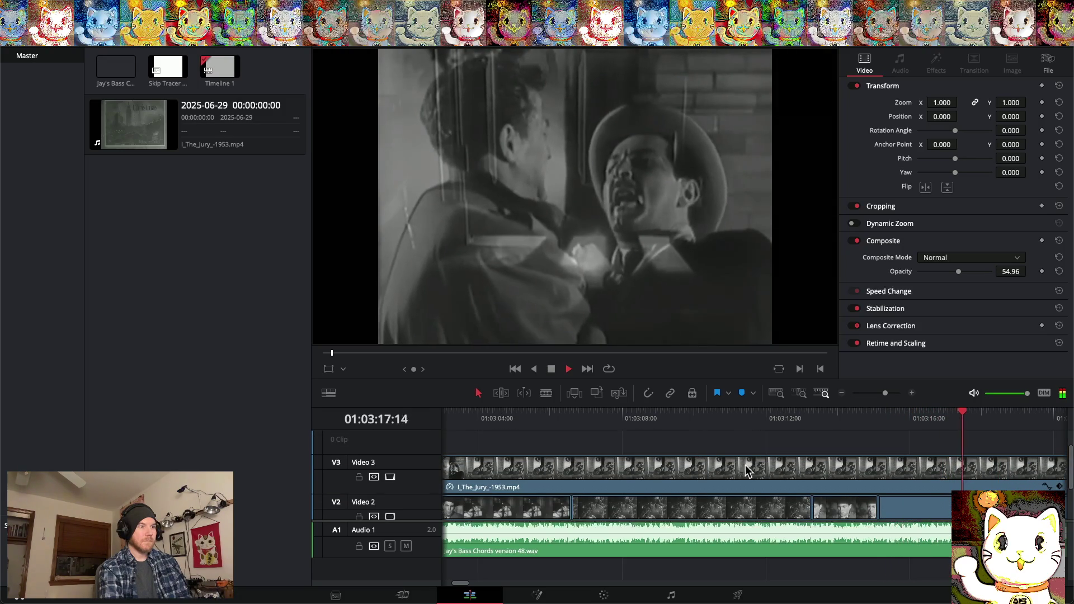
click(744, 465)
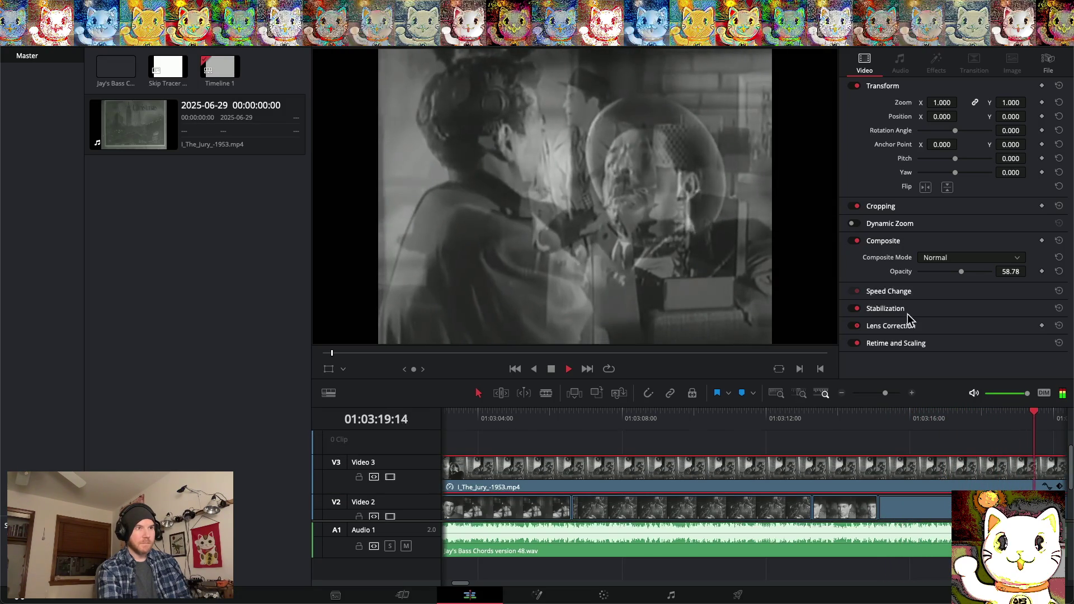
drag(959, 270, 955, 271)
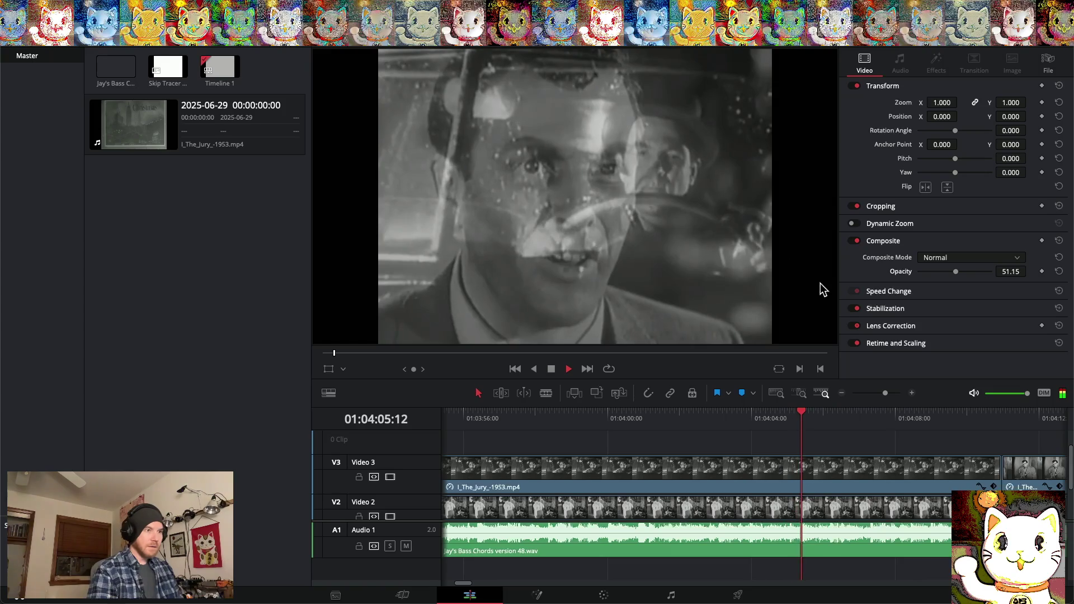
click(775, 469)
Nudge the Video 3 overlay's opacity up to about 57.25
drag(956, 272, 960, 271)
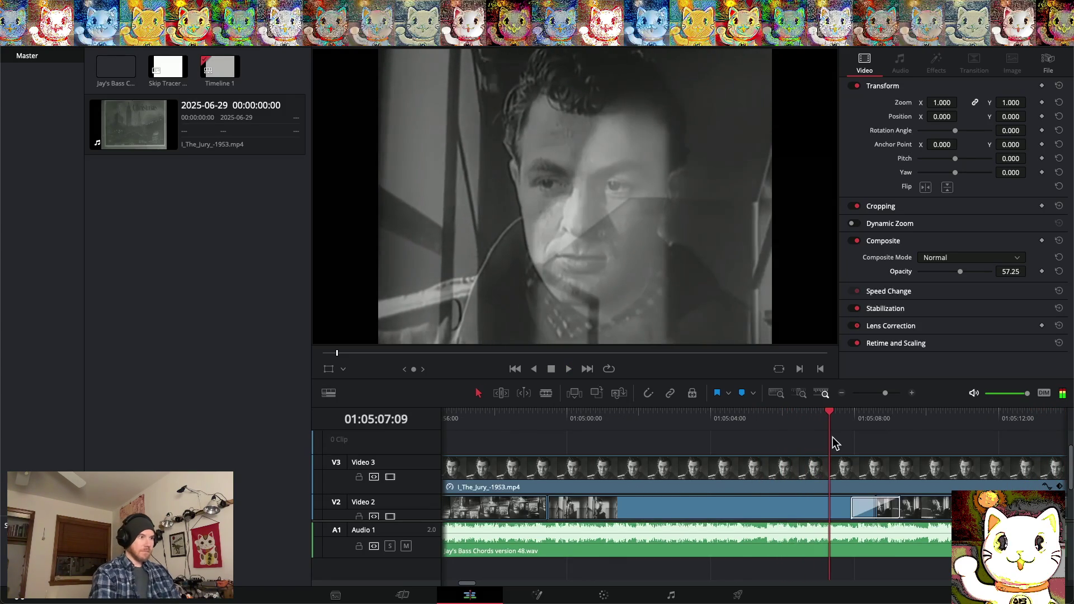
scroll(818, 474, down, 2)
Add a Cross Dissolve at the Video 2 cut, shorten it to about 1.1 seconds, and play it
scroll(815, 475, up, 2)
mouse_move(834, 414)
mouse_down()
mouse_move(507, 414)
mouse_move(551, 415)
mouse_up()
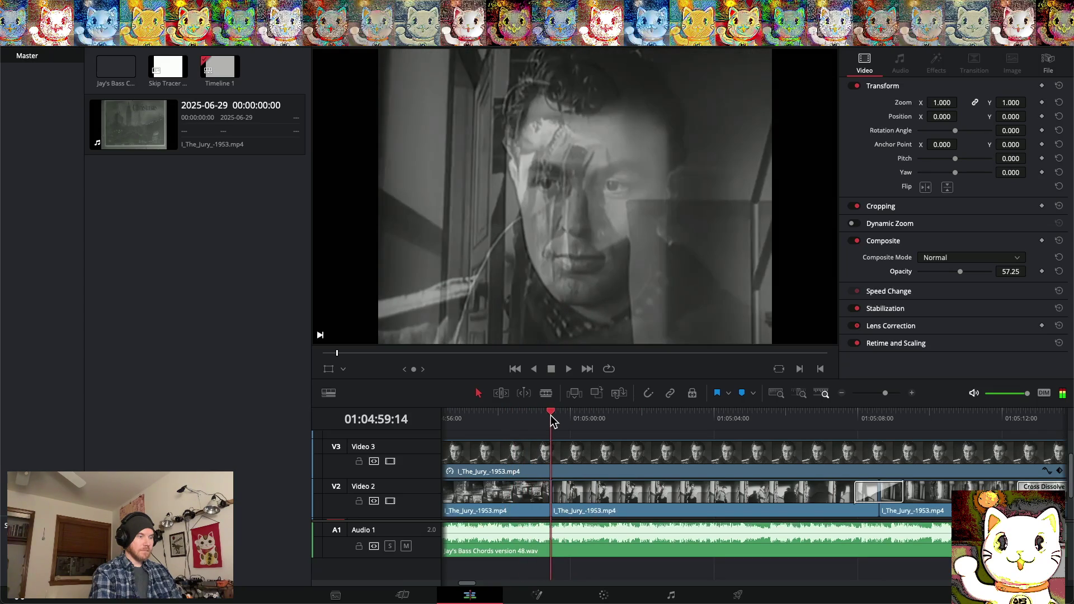
right_click(551, 500)
click(582, 544)
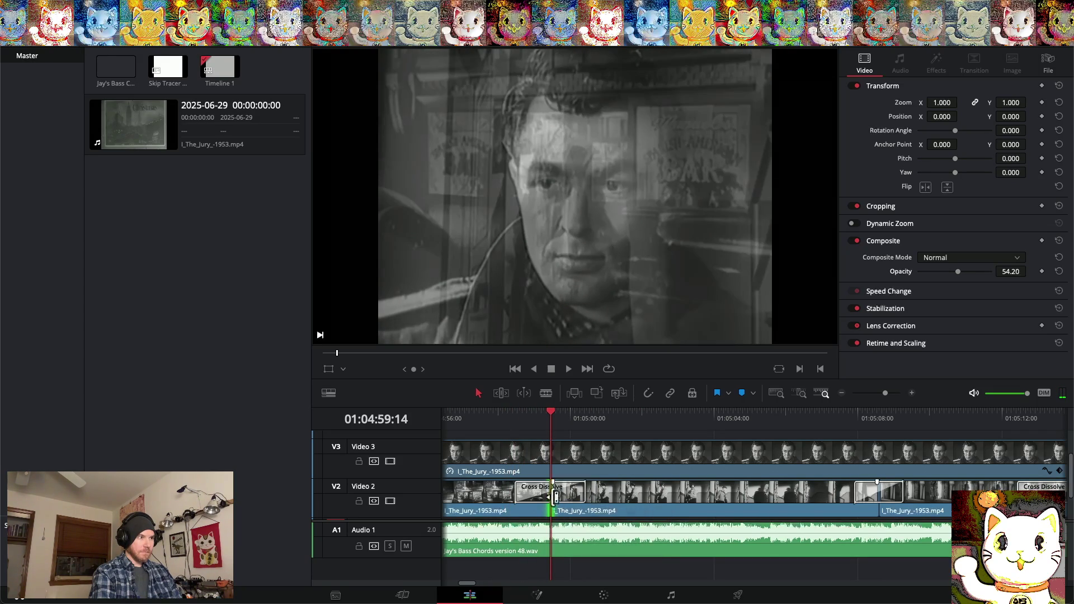
drag(515, 498, 531, 494)
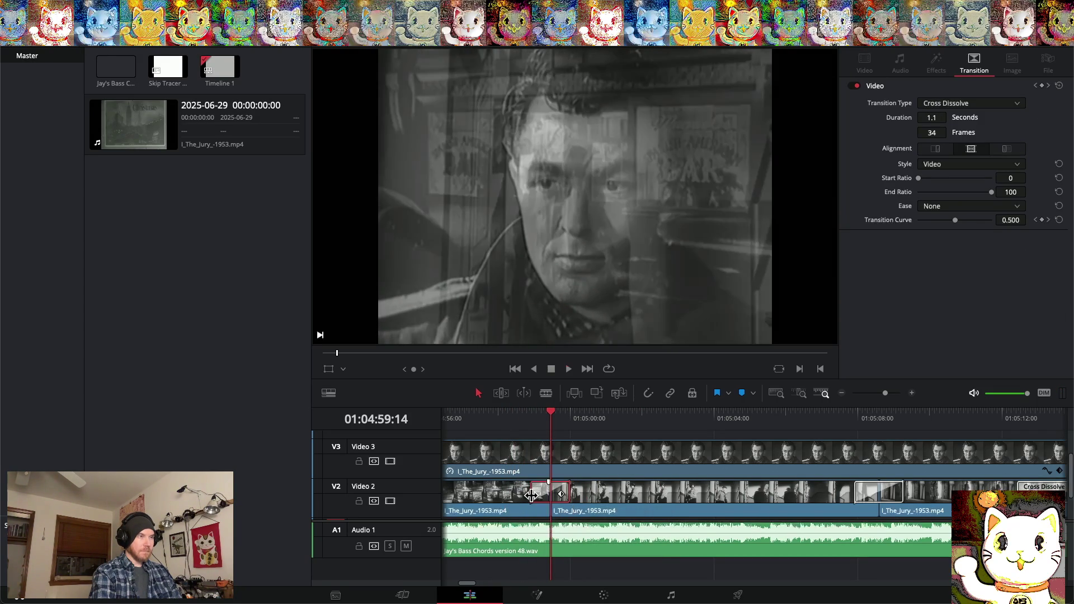
key(space)
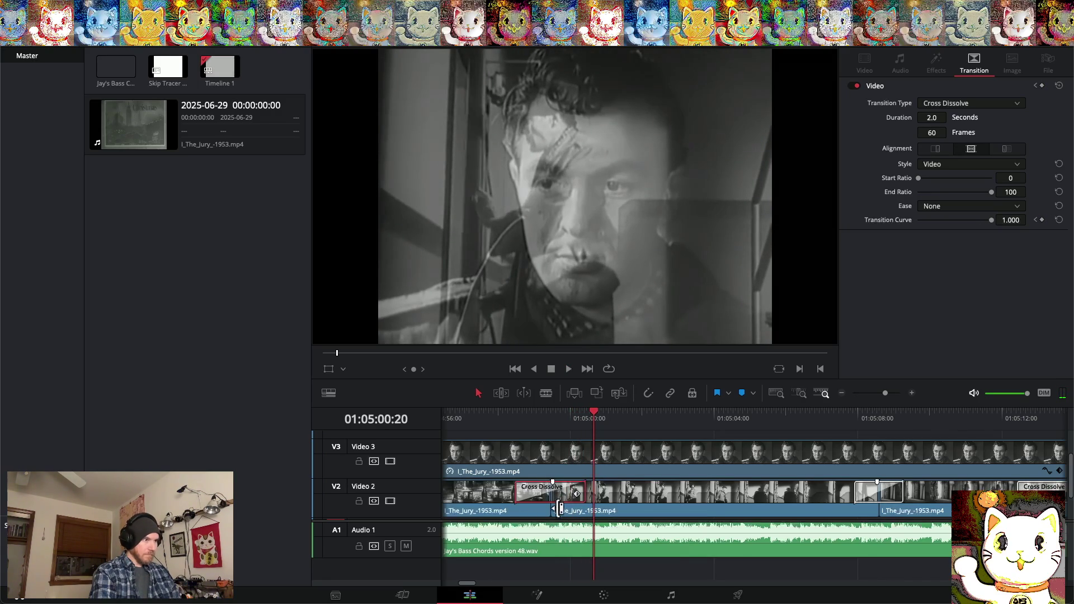
Shift the cut and its dissolve later, then replay the adjusted dissolve
click(492, 414)
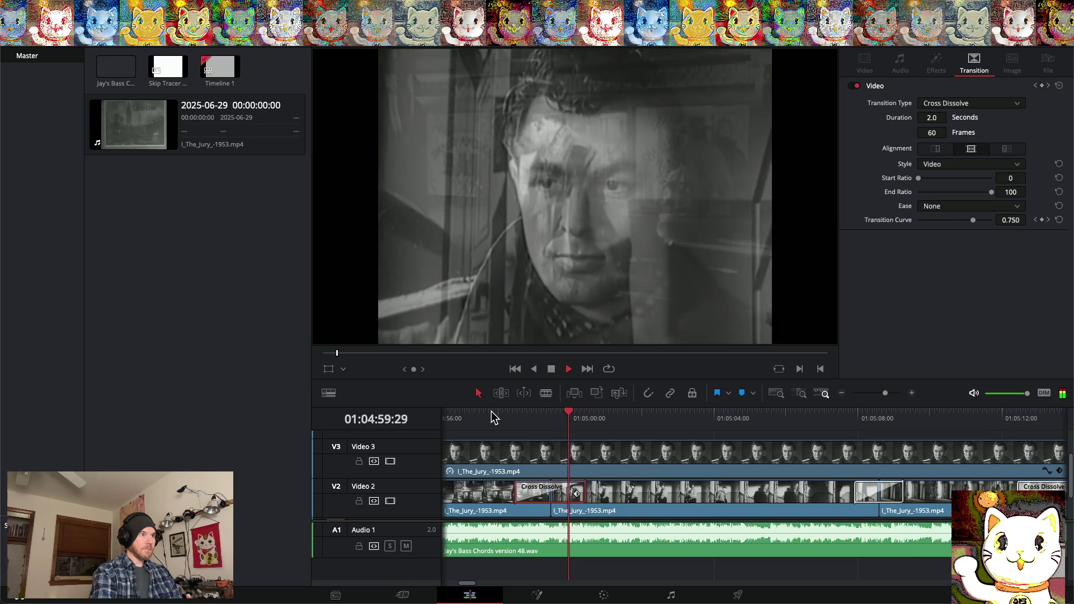
key(space)
drag(554, 508, 583, 508)
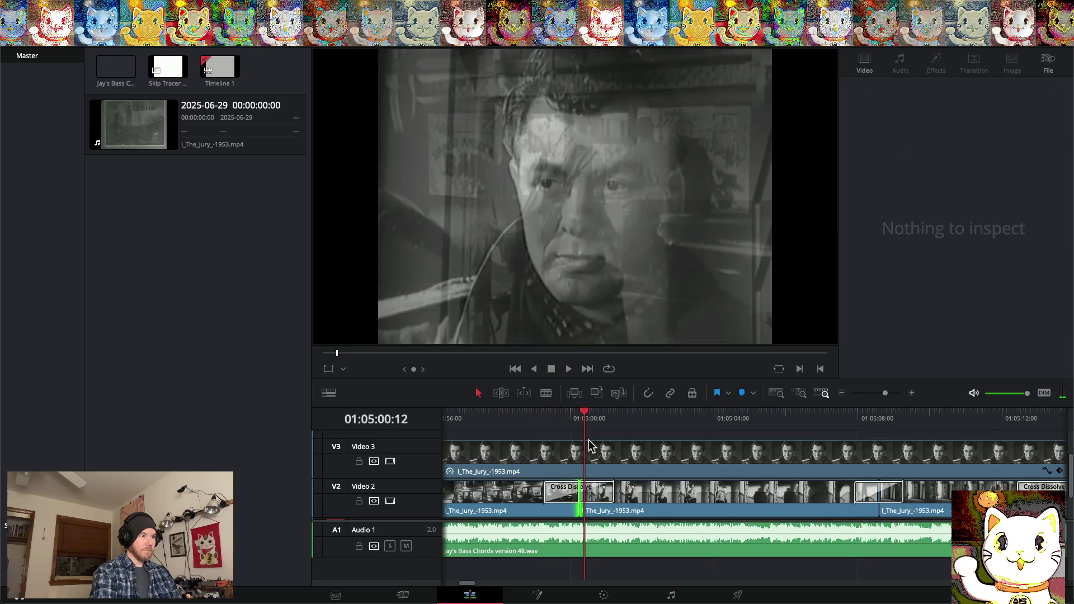
drag(582, 426, 493, 427)
key(space)
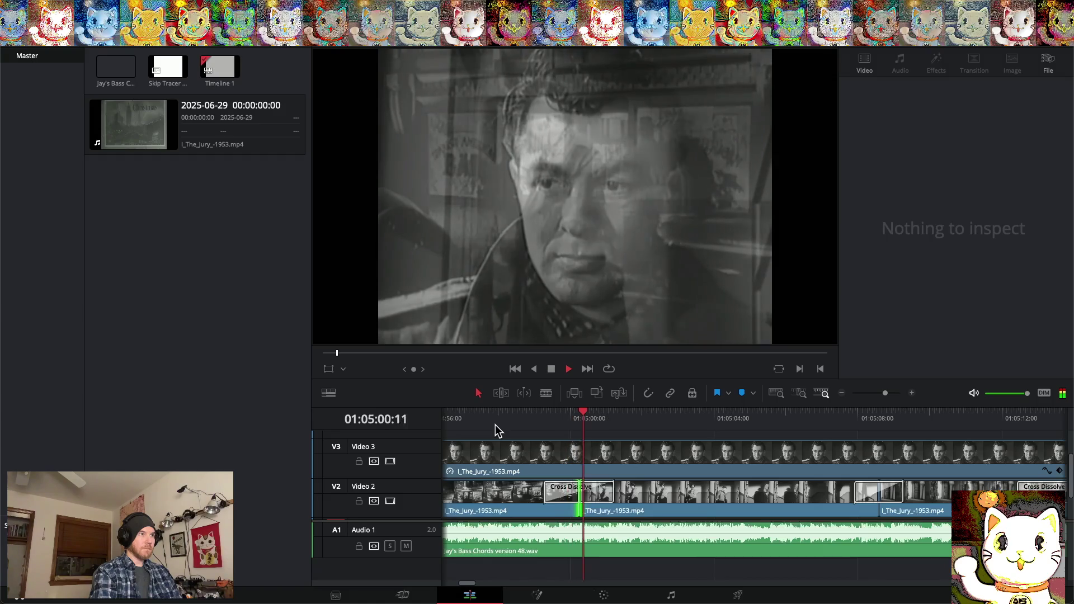
key(space)
drag(648, 415, 545, 416)
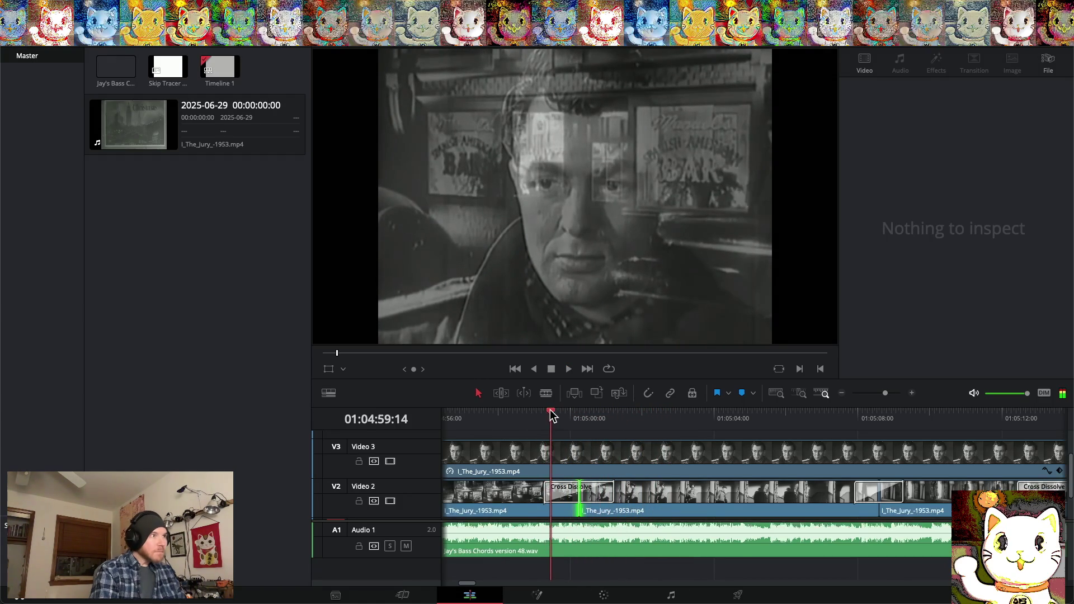
mouse_move(555, 415)
mouse_down()
mouse_move(607, 416)
mouse_move(529, 411)
mouse_up()
key(space)
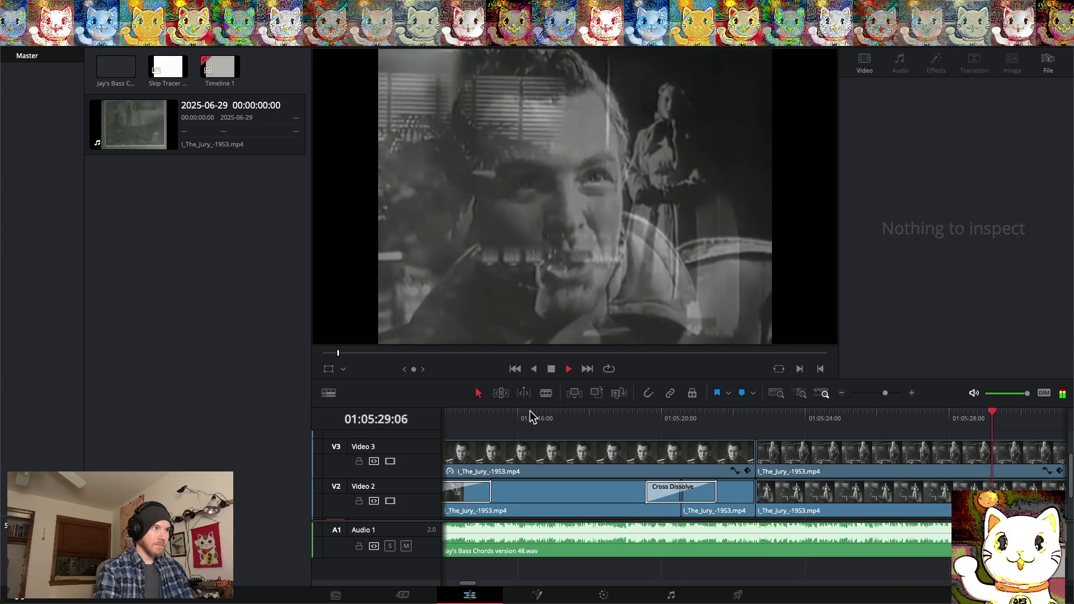
click(842, 394)
Zoom the timeline out twice and save the project
click(841, 394)
click(841, 394)
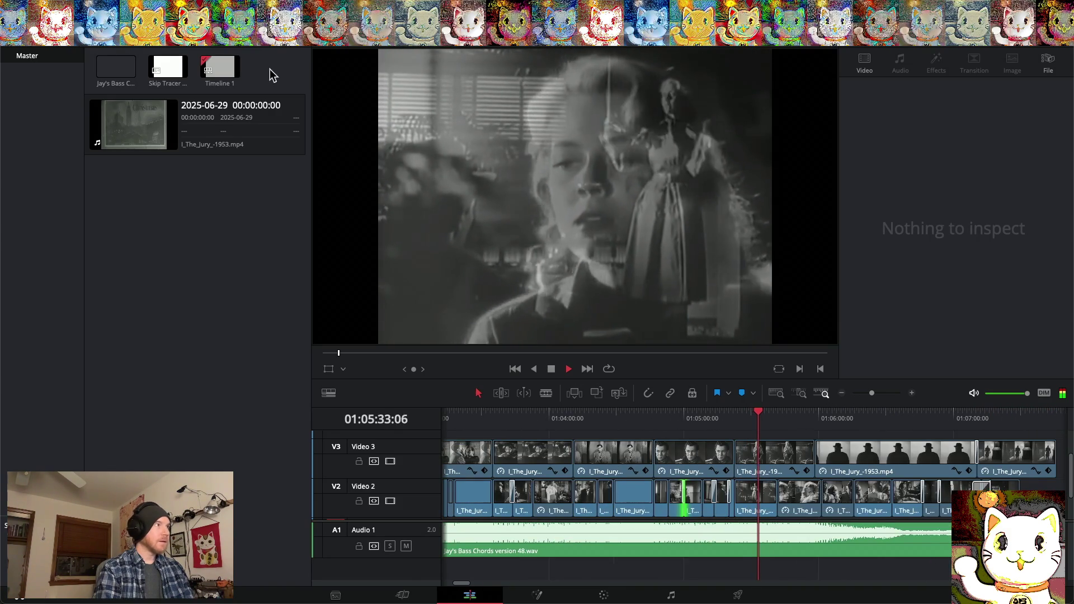
click(98, 7)
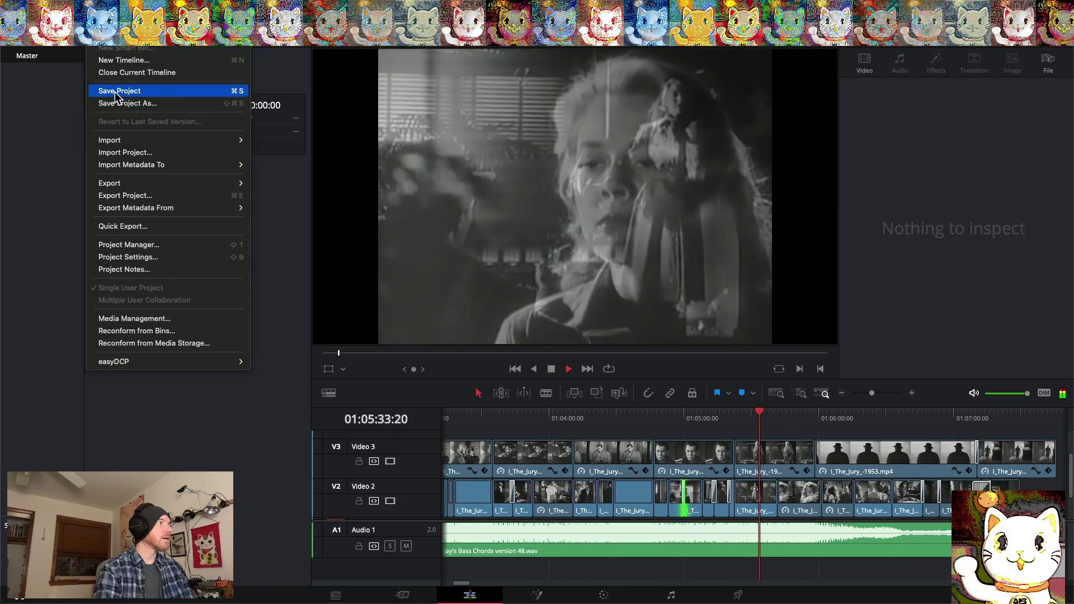
click(115, 92)
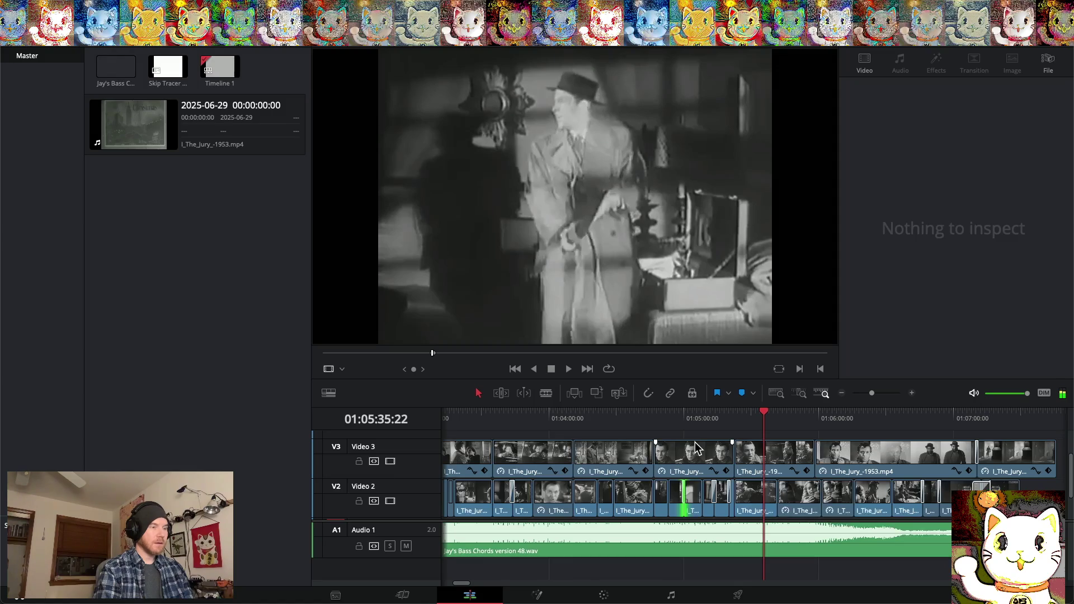
Scrub through the edit, return to the timeline start, and play from the beginning
mouse_move(766, 417)
mouse_down()
mouse_move(494, 402)
mouse_move(980, 413)
mouse_up()
drag(659, 416, 930, 428)
scroll(800, 454, right, 5)
drag(714, 411, 400, 435)
key(space)
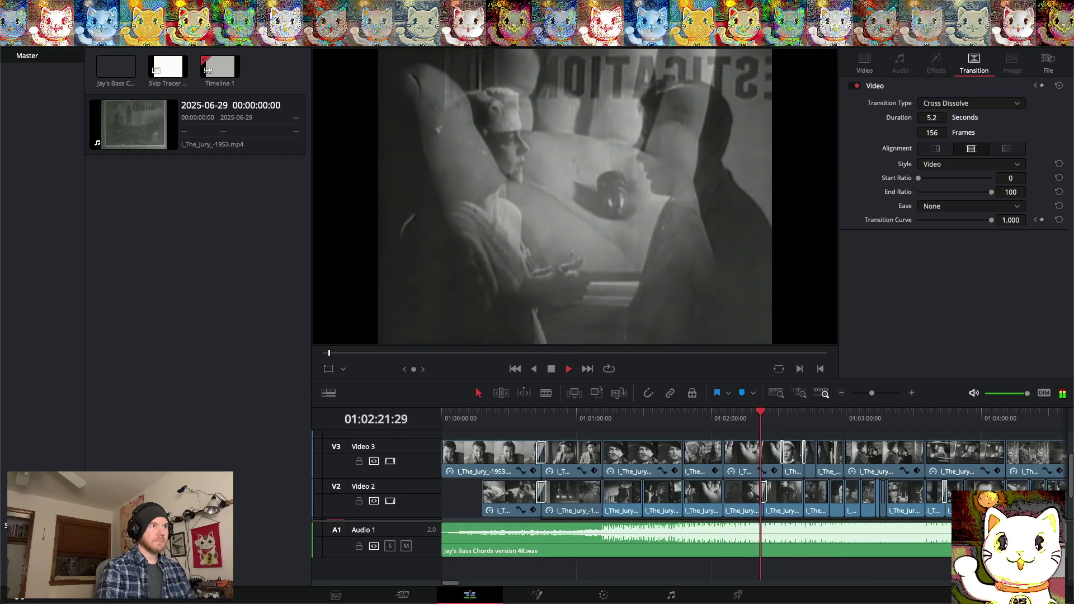
Move the Jury clip from Video 2 down to Video 1 and change its speed to 50%
key(space)
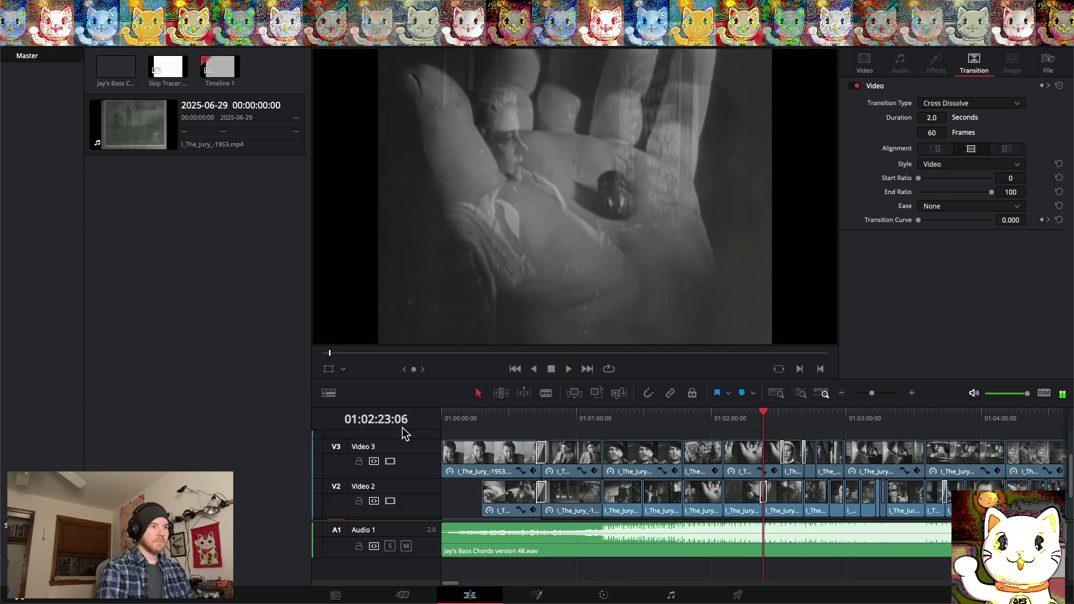
scroll(667, 457, down, 2)
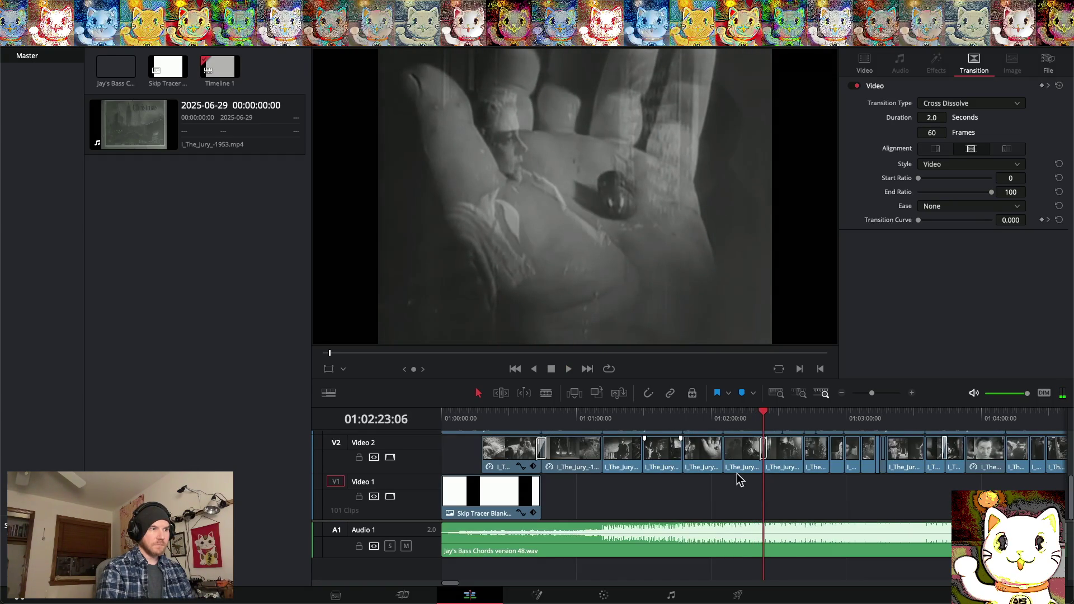
drag(742, 472, 744, 495)
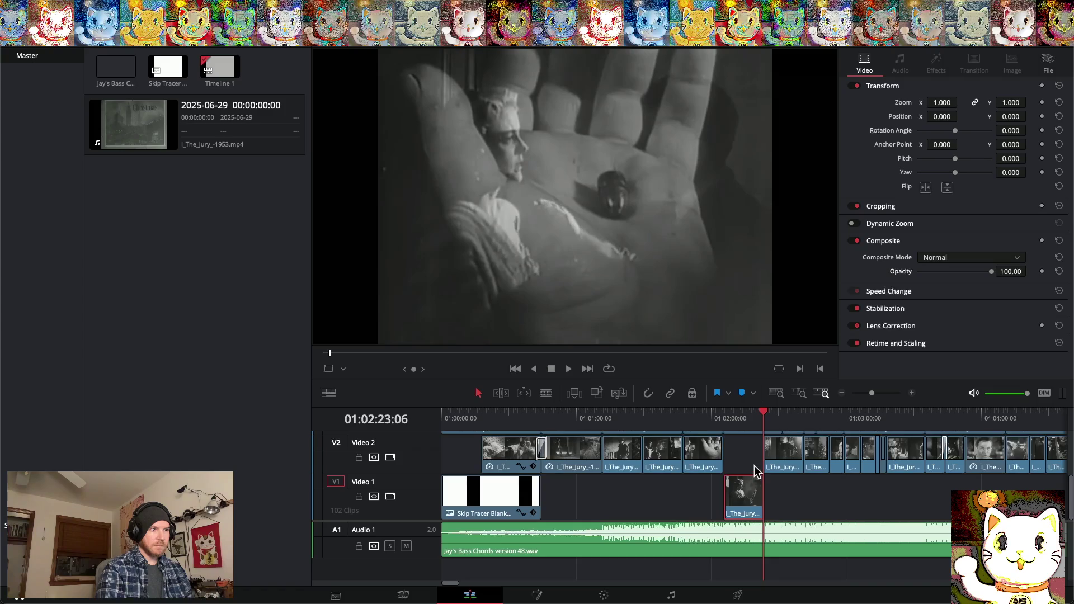
right_click(750, 498)
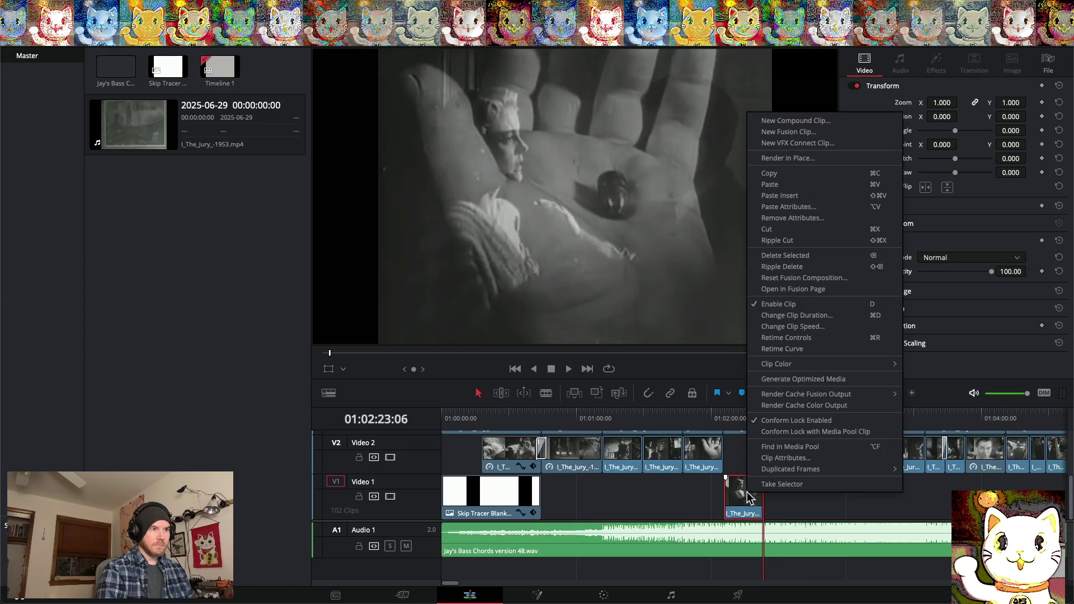
click(792, 327)
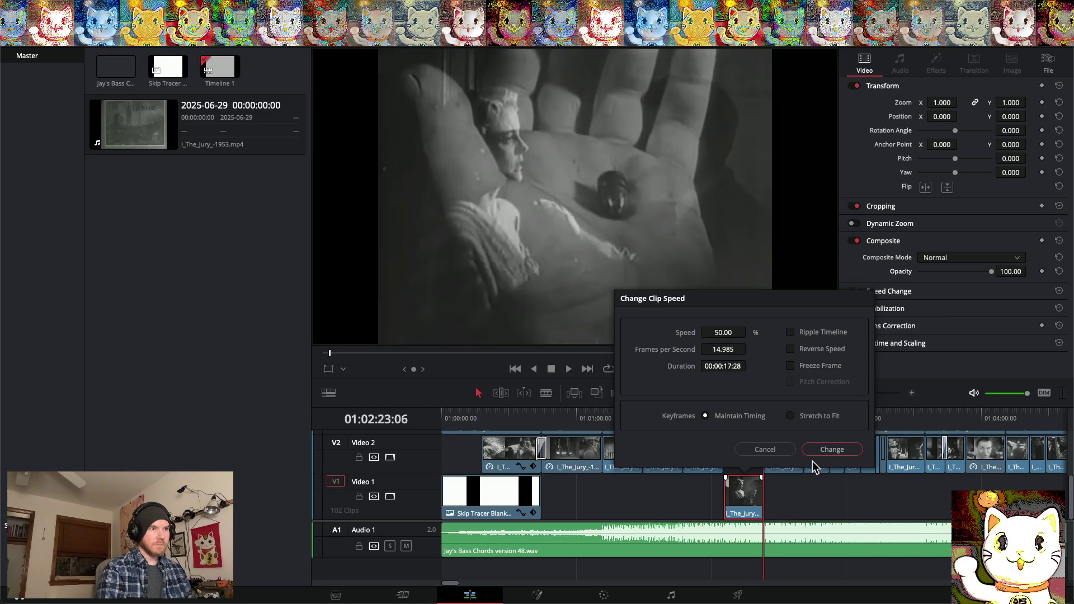
click(824, 448)
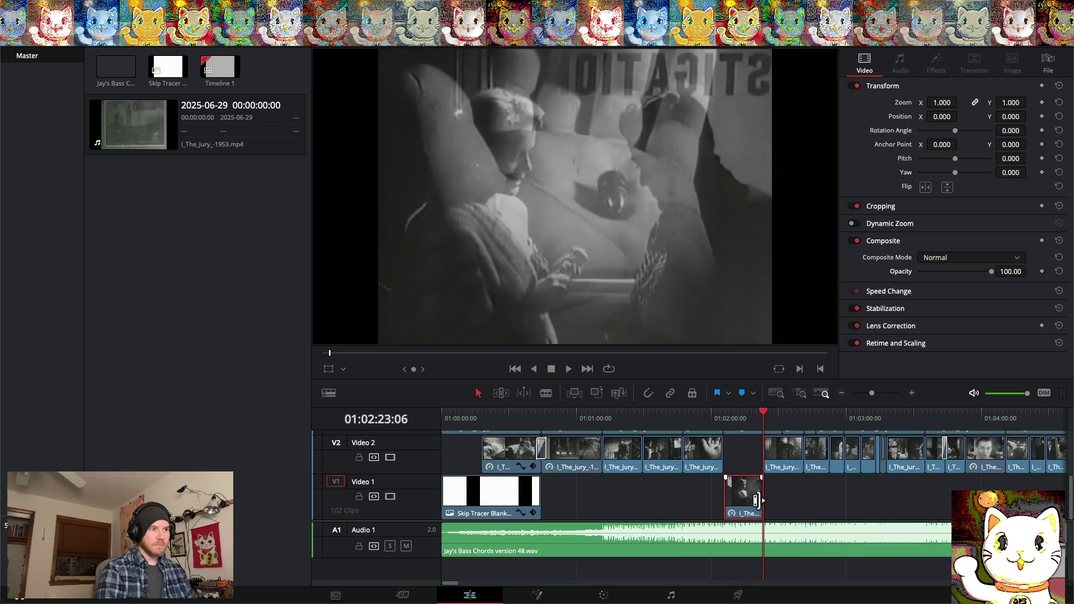
Extend the slowed Video 1 clip's edge and replay it from about 01:01:52
mouse_move(759, 500)
mouse_down()
mouse_move(801, 505)
mouse_move(695, 498)
mouse_up()
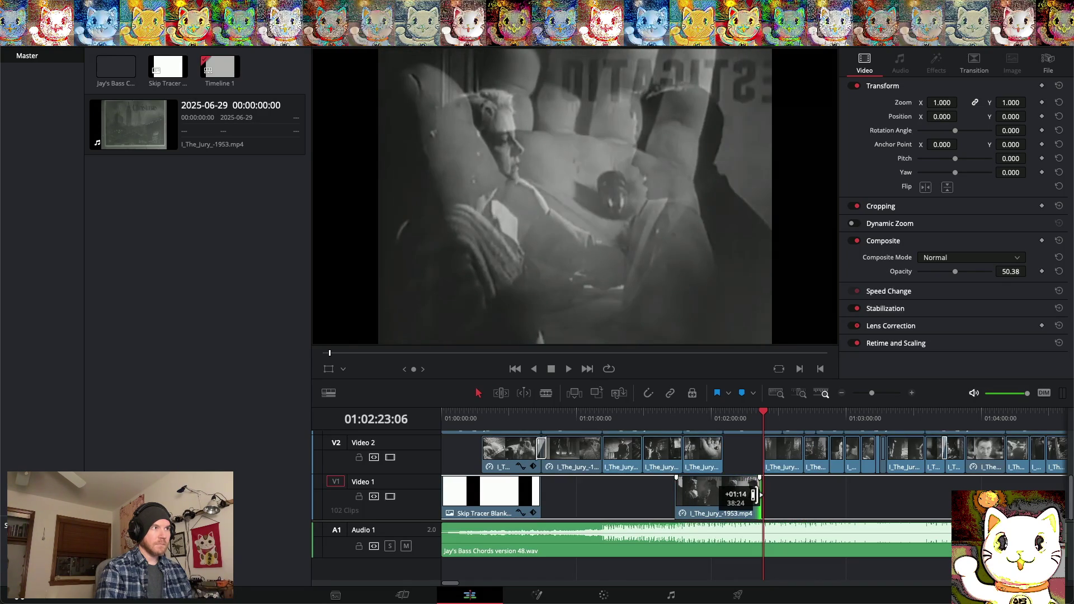
drag(755, 494, 723, 500)
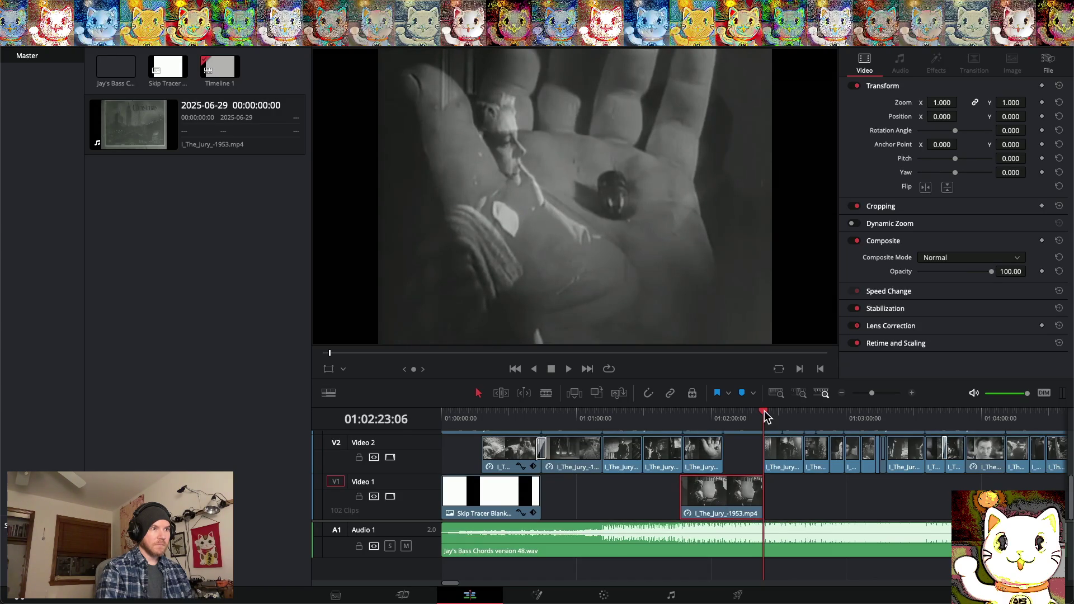
click(695, 414)
key(space)
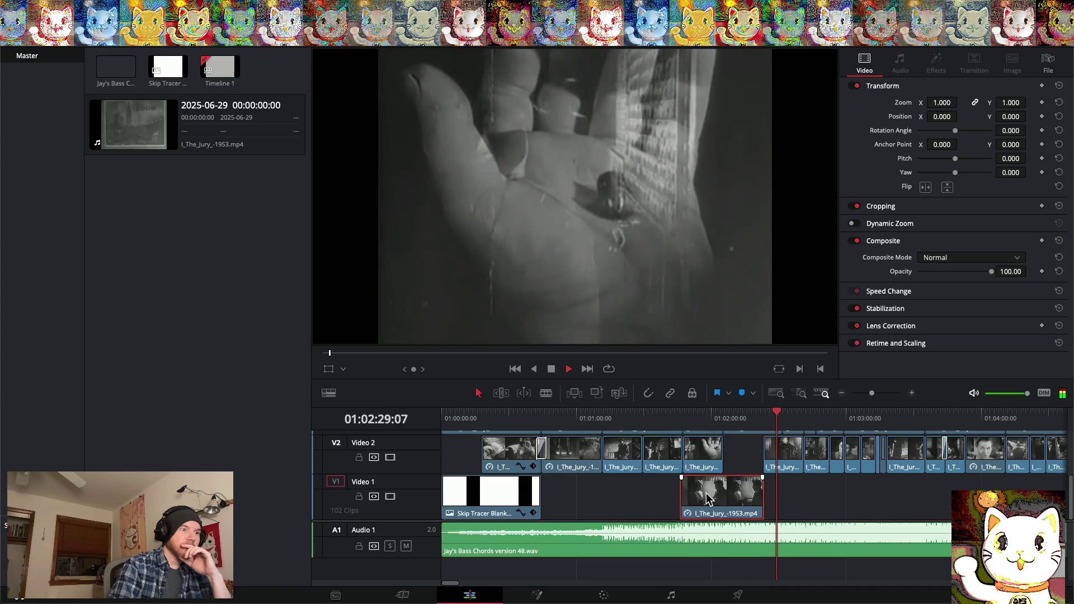
Stop playback and trim the slowed Video 1 clip's start later and its end slightly earlier
drag(682, 494, 724, 494)
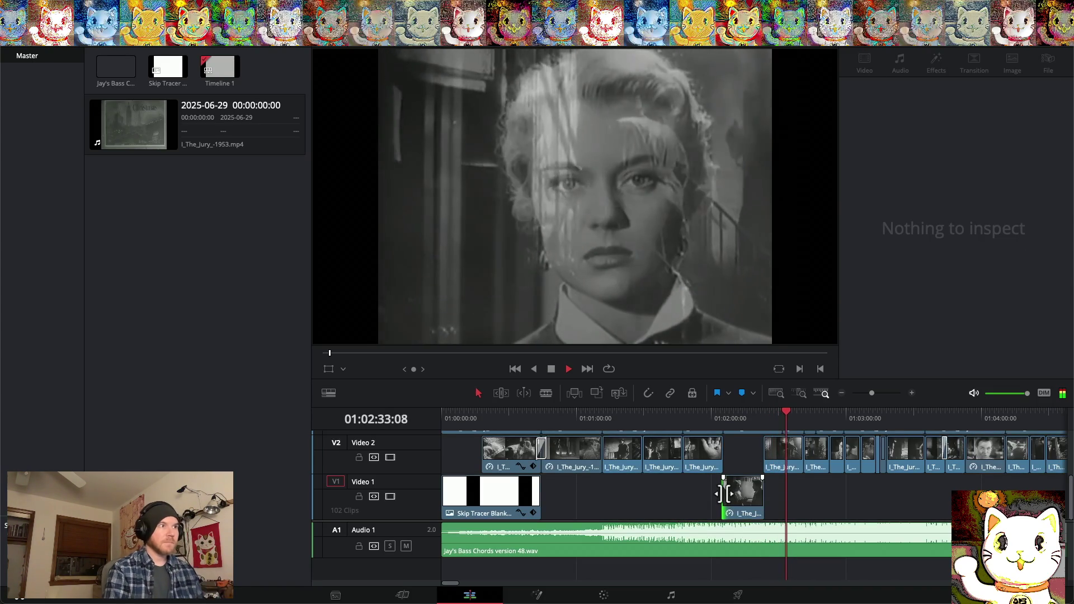
click(725, 494)
key(space)
click(913, 394)
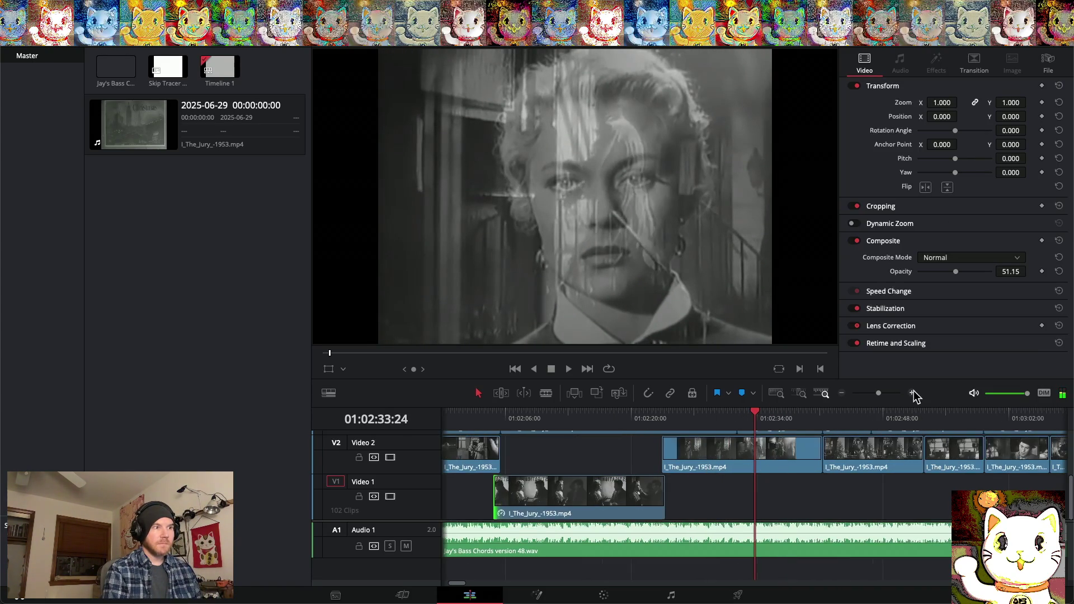
drag(500, 493, 505, 494)
drag(661, 493, 659, 493)
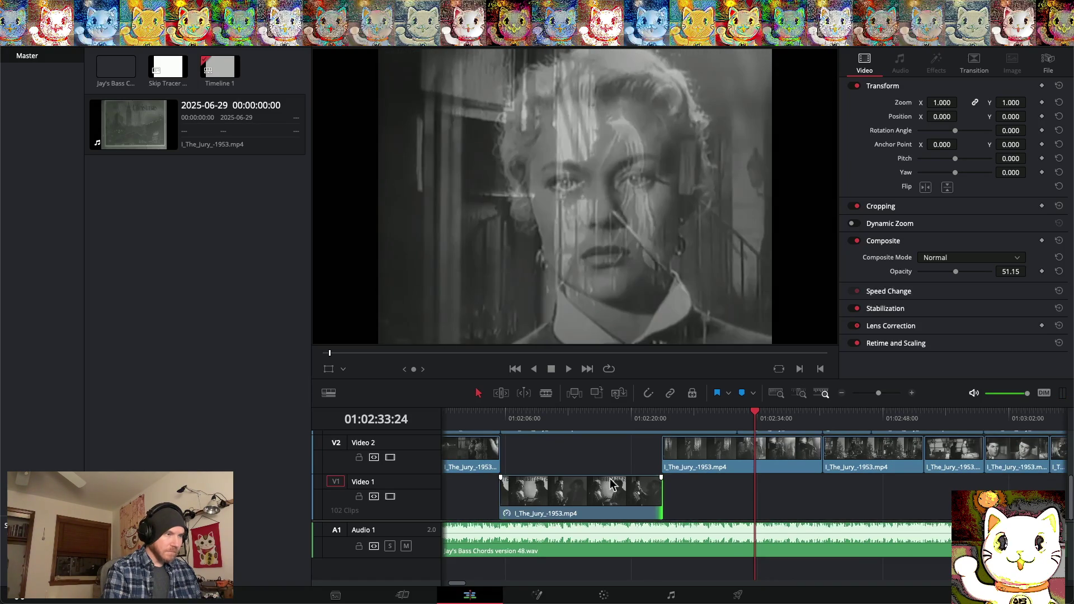
Zoom in further and trim the Video 1 clip's start a few more frames later
click(911, 394)
scroll(567, 511, left, 10)
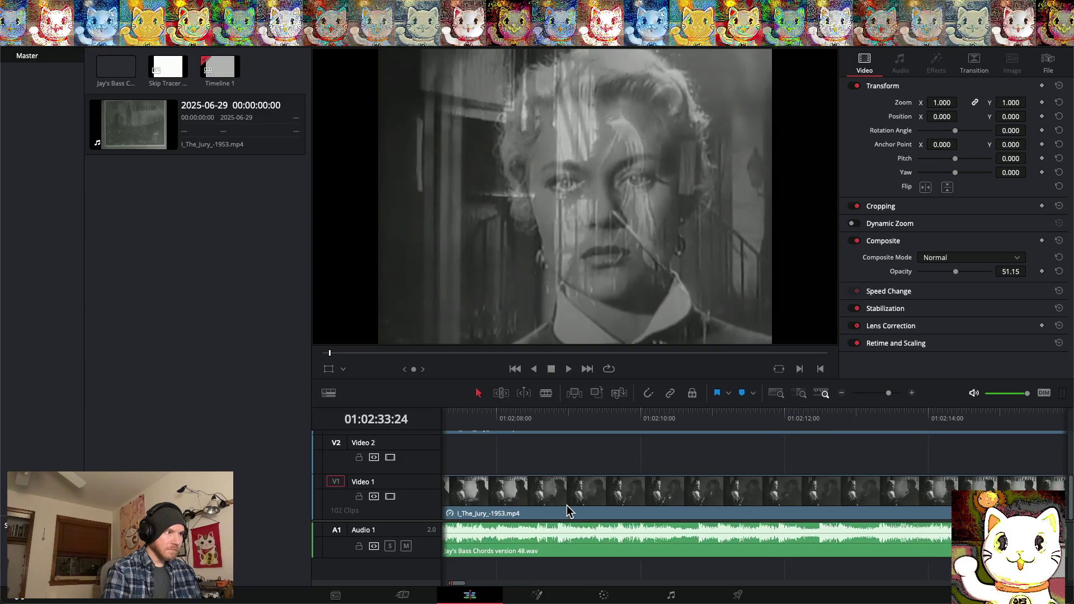
scroll(567, 511, left, 5)
drag(490, 495, 537, 473)
scroll(538, 473, right, 10)
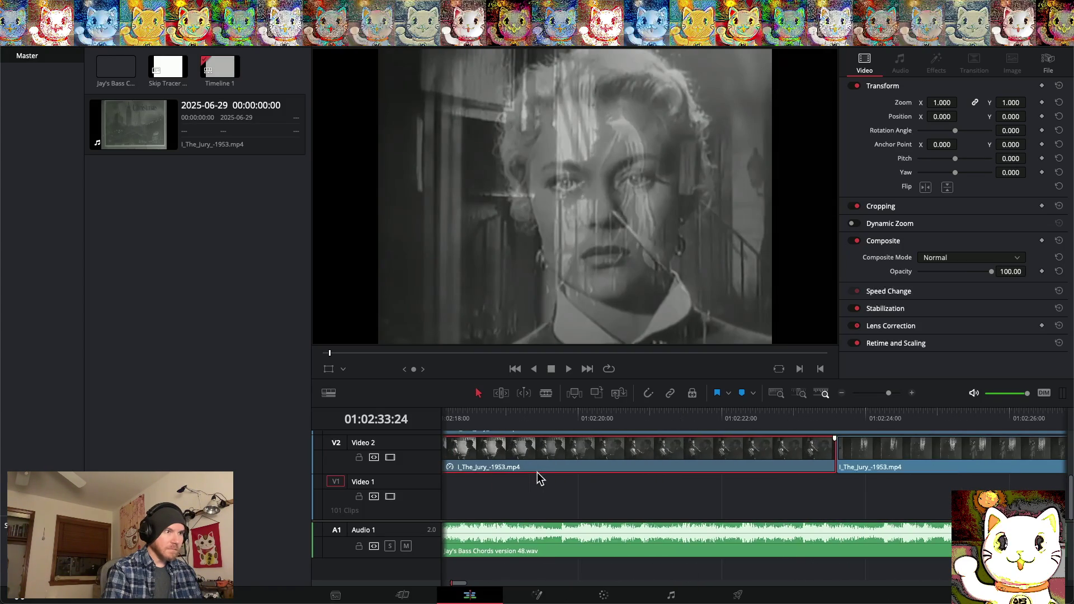
scroll(537, 472, up, 2)
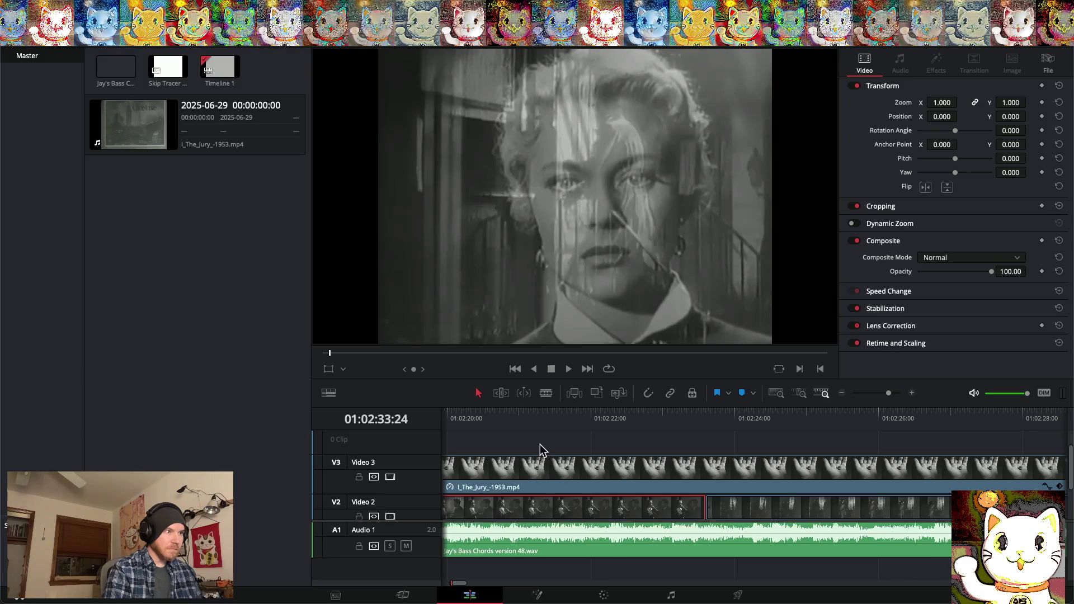
Preview the Video 2 cut, then add a cross dissolve at it
click(530, 426)
key(space)
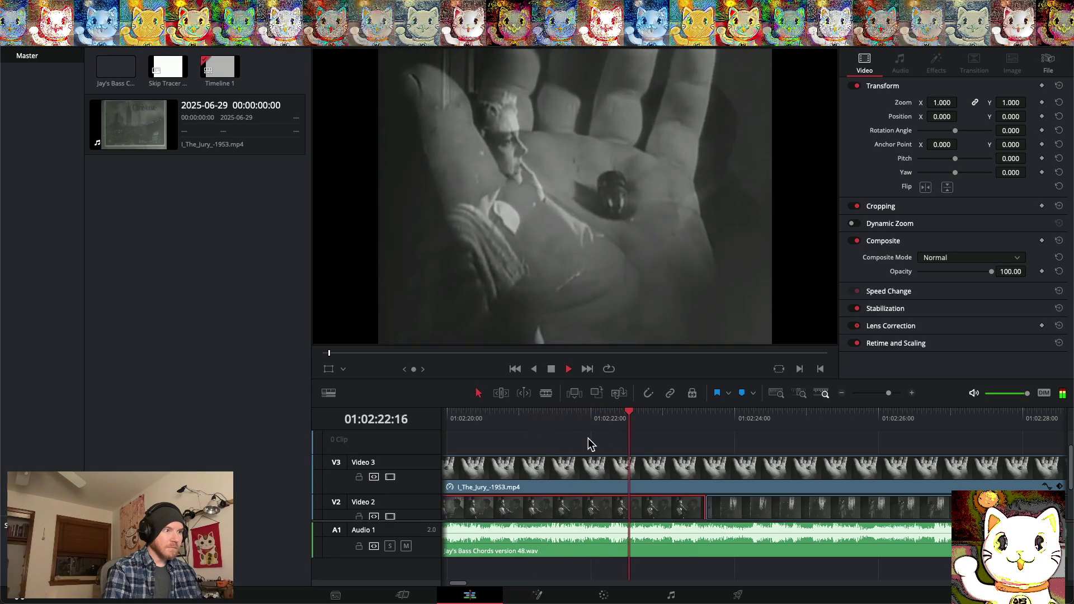
key(space)
right_click(706, 510)
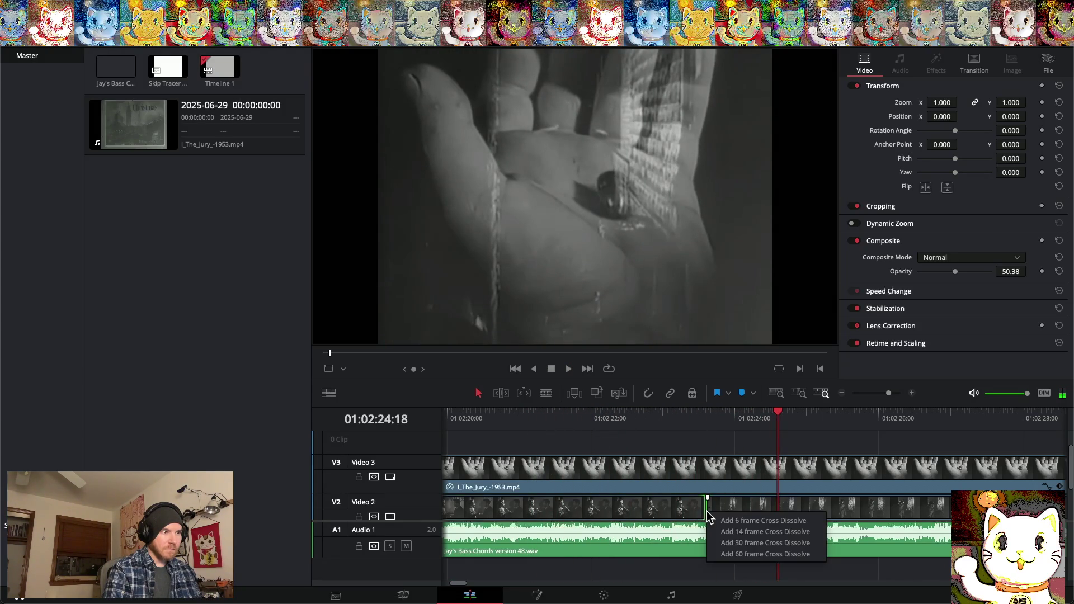
click(741, 548)
Play back the new dissolve, zooming the timeline out and replaying from about 01:02:02
drag(778, 412, 572, 411)
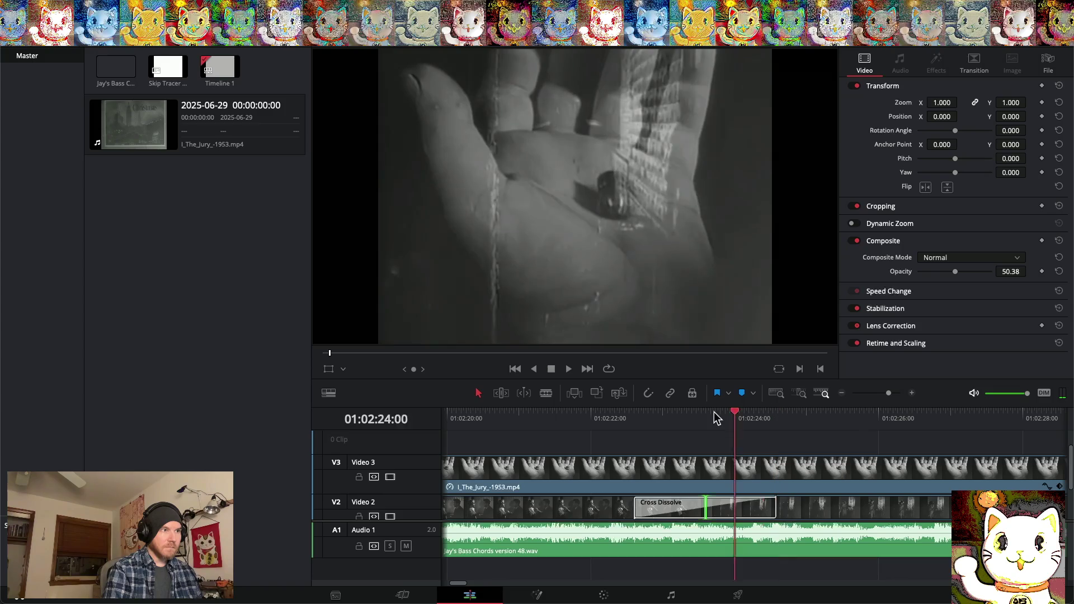
key(space)
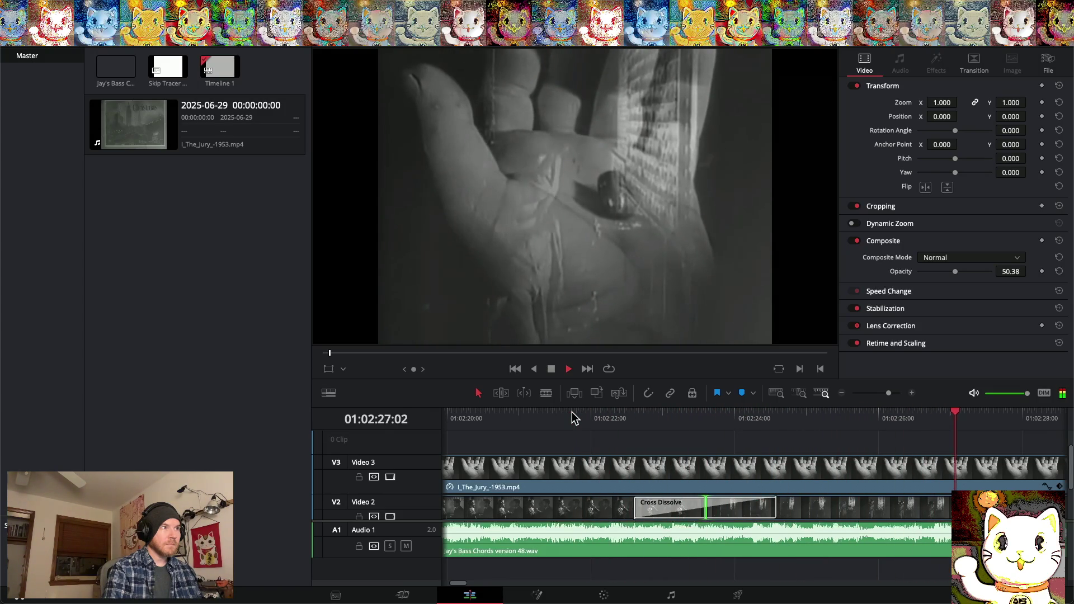
click(842, 393)
click(842, 393)
click(841, 393)
click(842, 392)
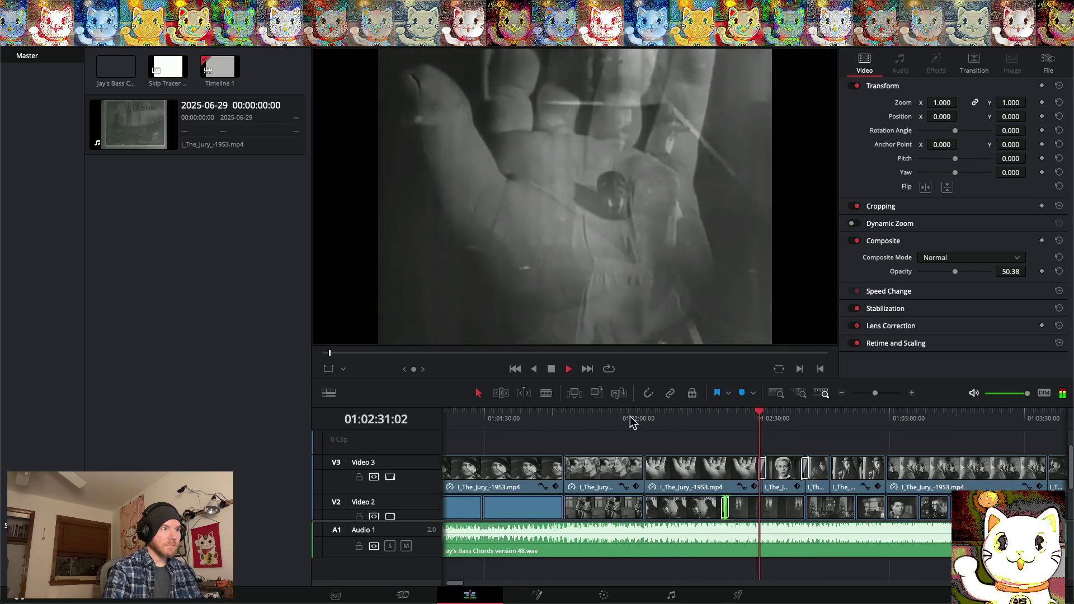
click(632, 418)
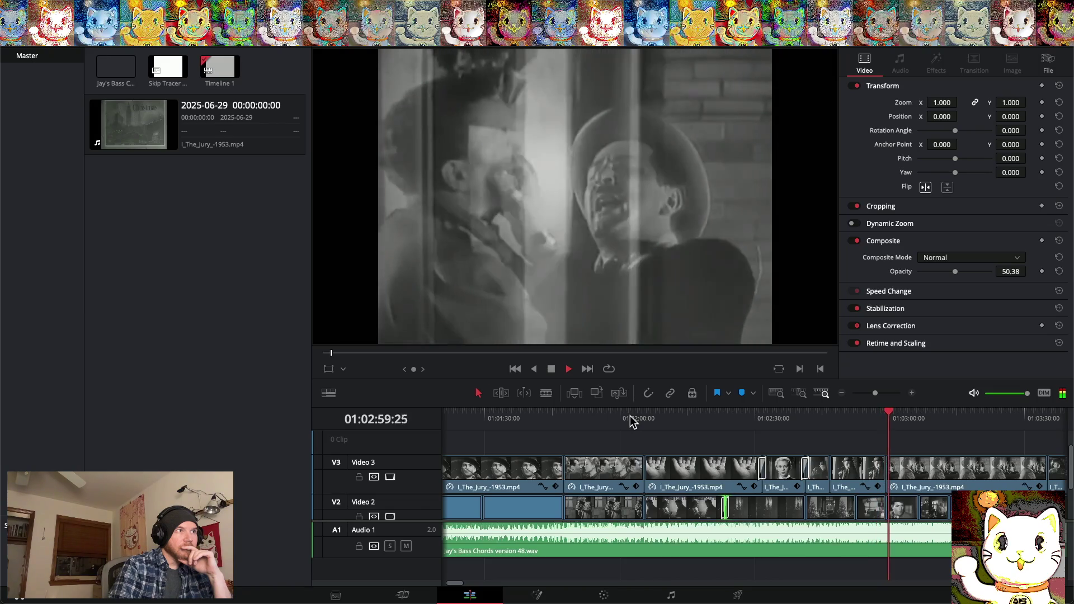
key(space)
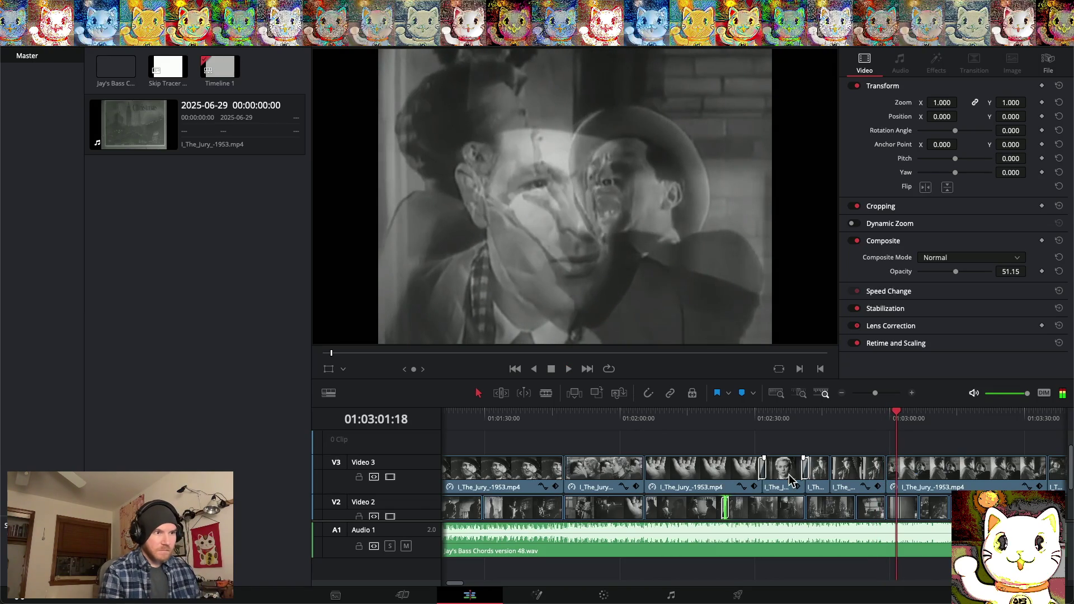
Return to about 01:02:59 and zoom the timeline back in around it
mouse_move(897, 410)
mouse_down()
mouse_move(874, 410)
mouse_move(886, 412)
mouse_up()
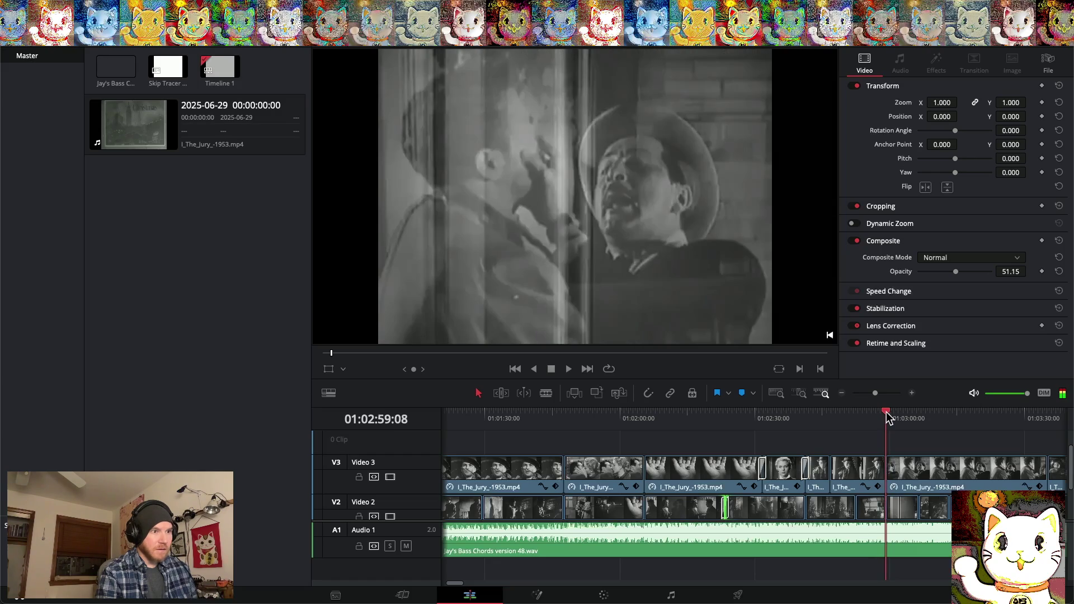
click(914, 393)
click(914, 393)
click(914, 394)
Extend the Video 2 clip to start earlier near 01:02:59, then fine-trim its start
drag(756, 417, 741, 417)
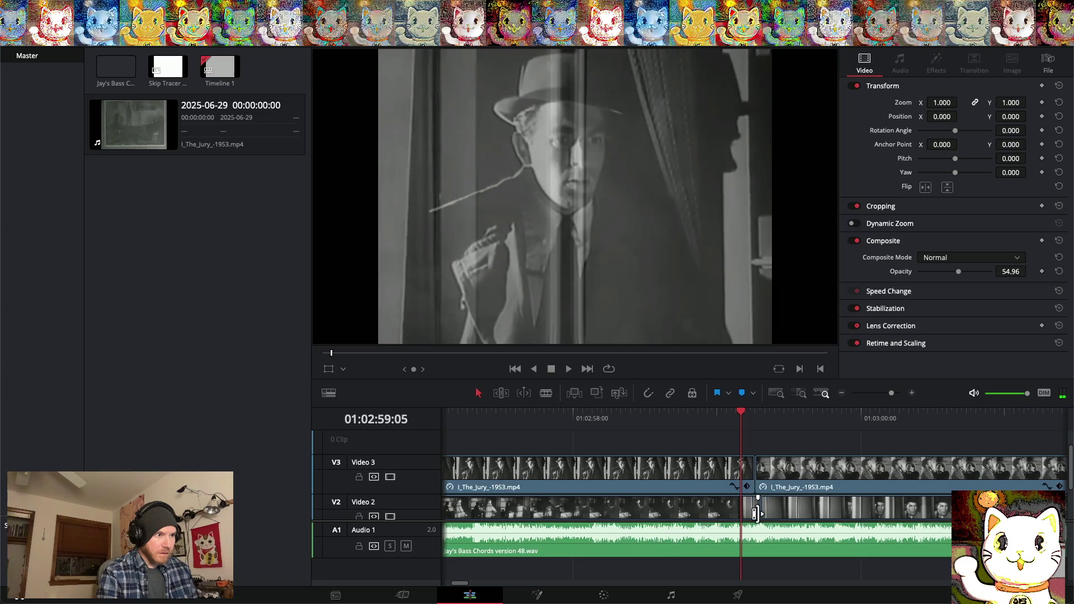
mouse_move(756, 513)
mouse_down()
mouse_move(718, 518)
mouse_move(761, 508)
mouse_up()
scroll(716, 514, left, 10)
scroll(716, 515, left, 15)
scroll(716, 515, right, 6)
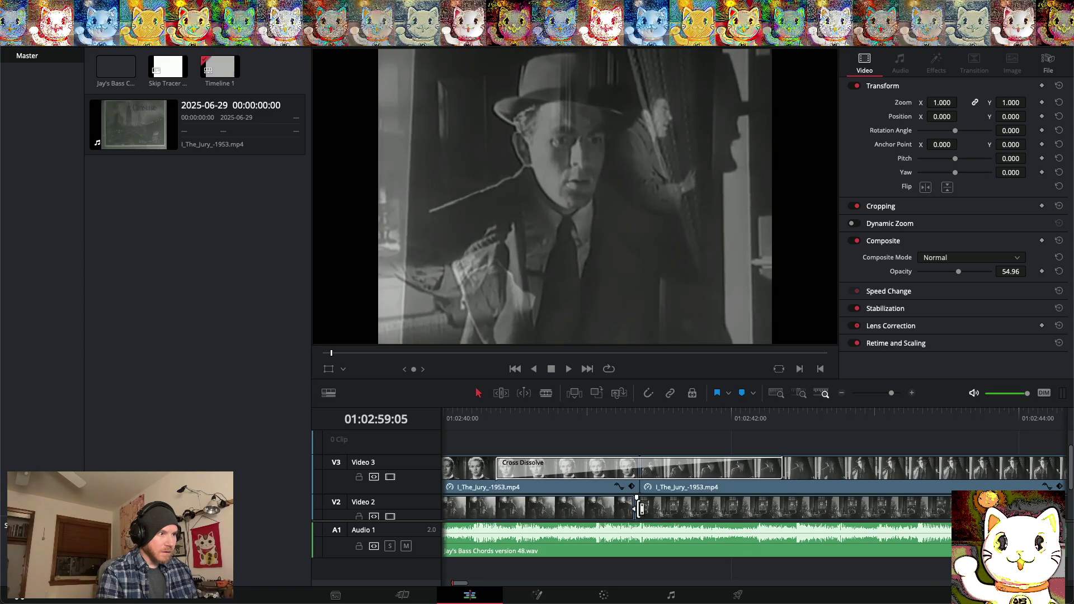
drag(641, 509, 643, 509)
Play back the trimmed section from about 01:02:40
click(568, 425)
key(space)
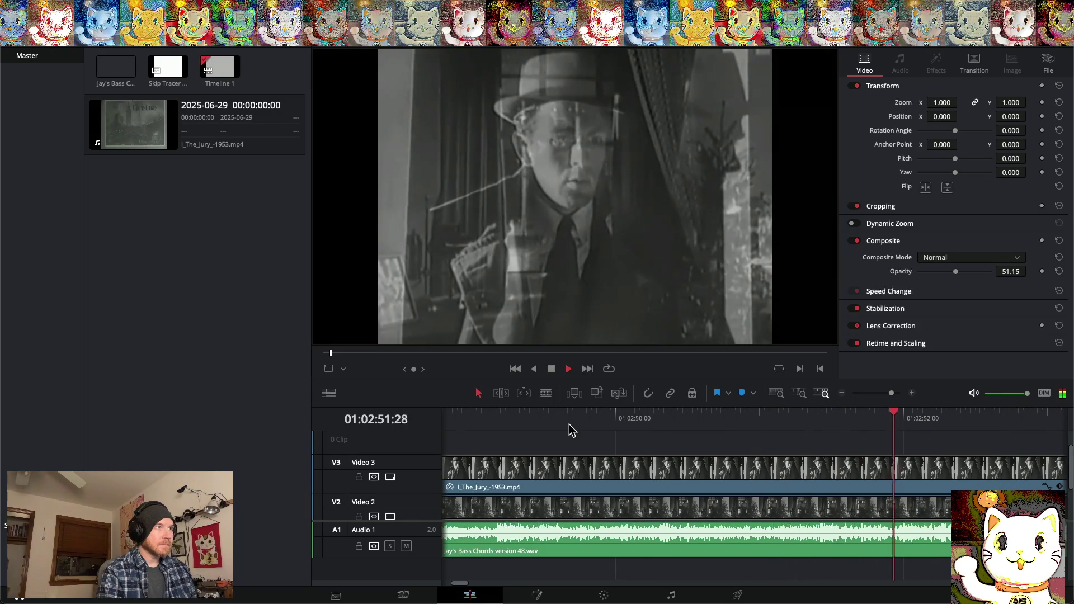
key(space)
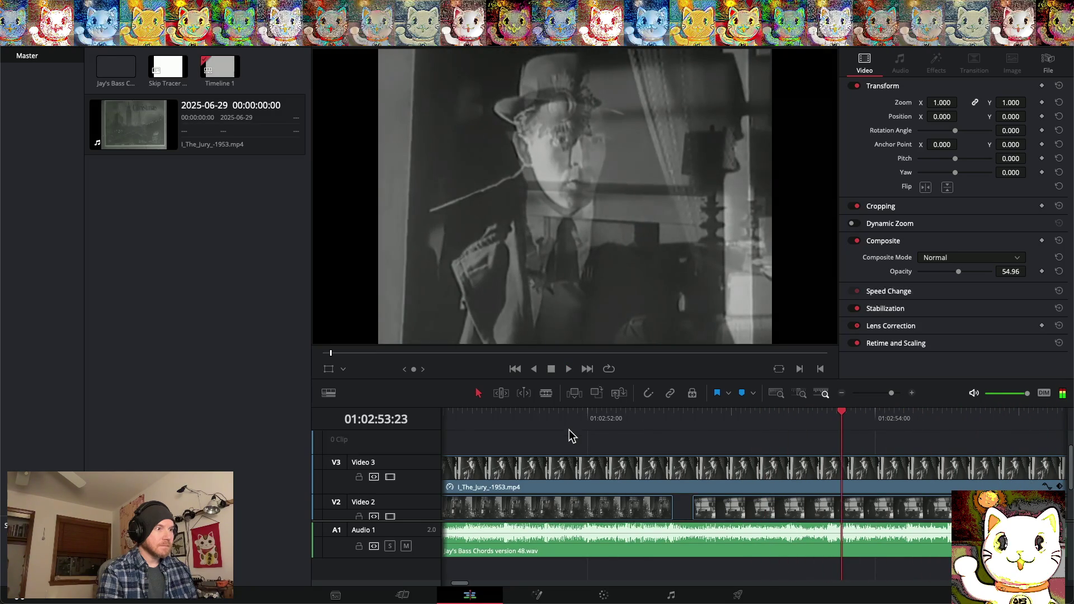
Make the Video 2 clip start earlier and preview it from about 01:02:51
drag(700, 508, 679, 507)
click(529, 421)
key(space)
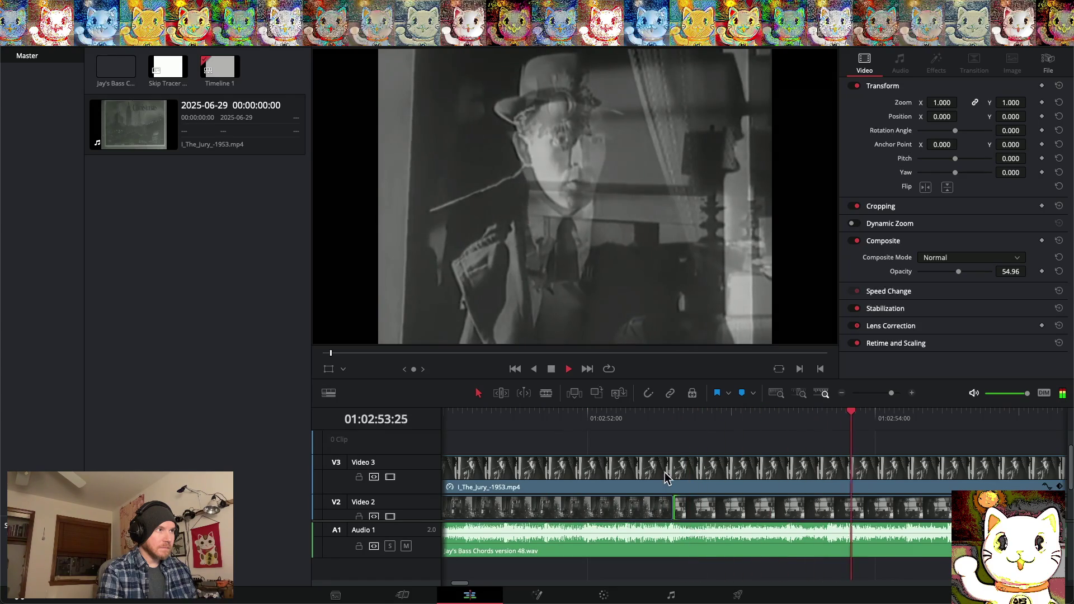
key(space)
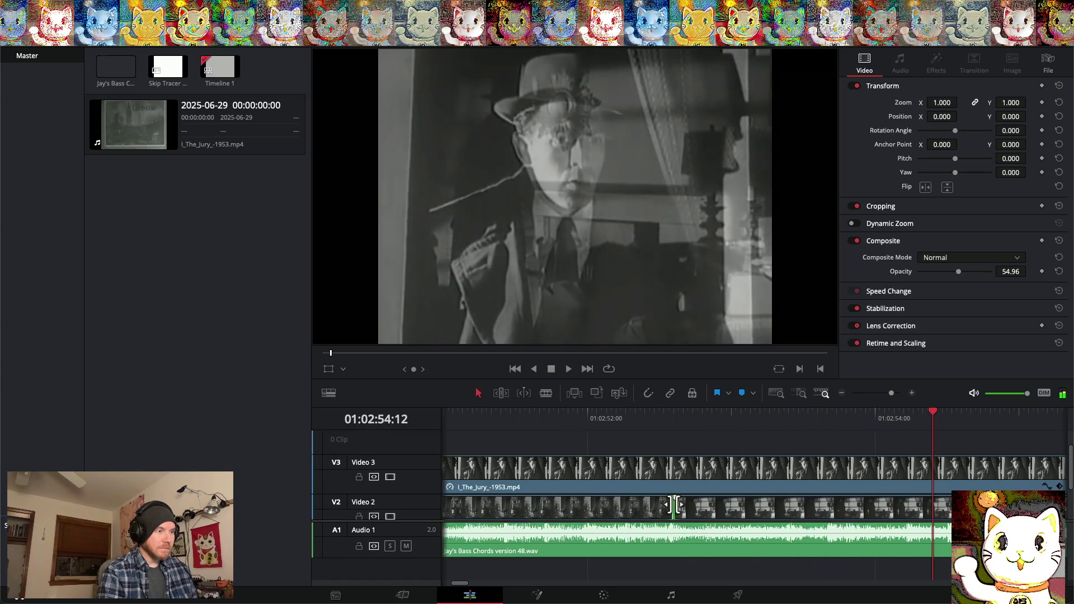
Add a cross dissolve at the Video 2 cut, shorten it, and play it from 01:02:51
right_click(674, 507)
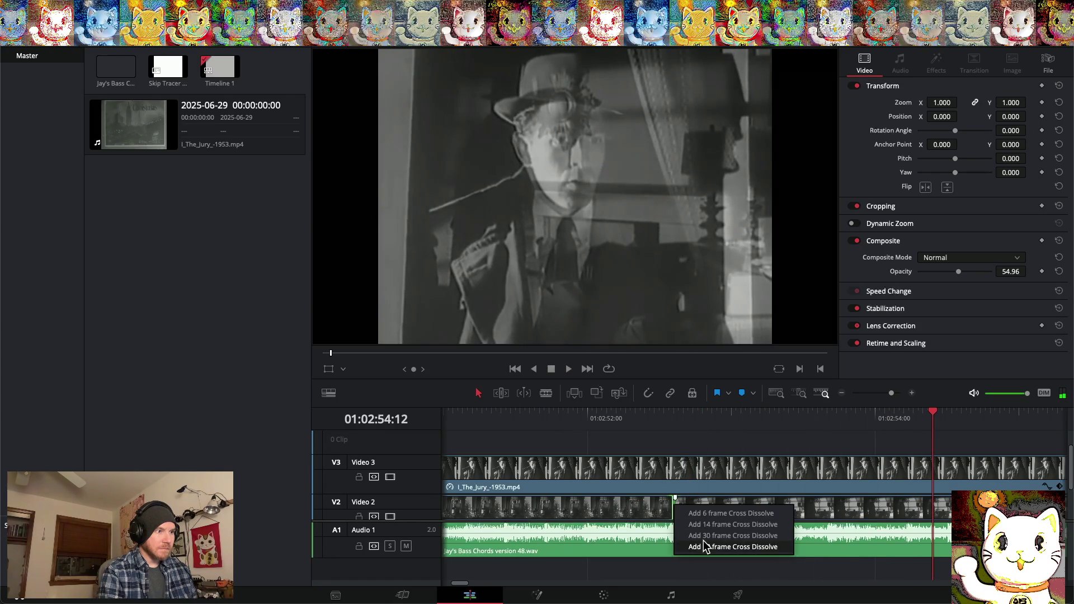
click(706, 547)
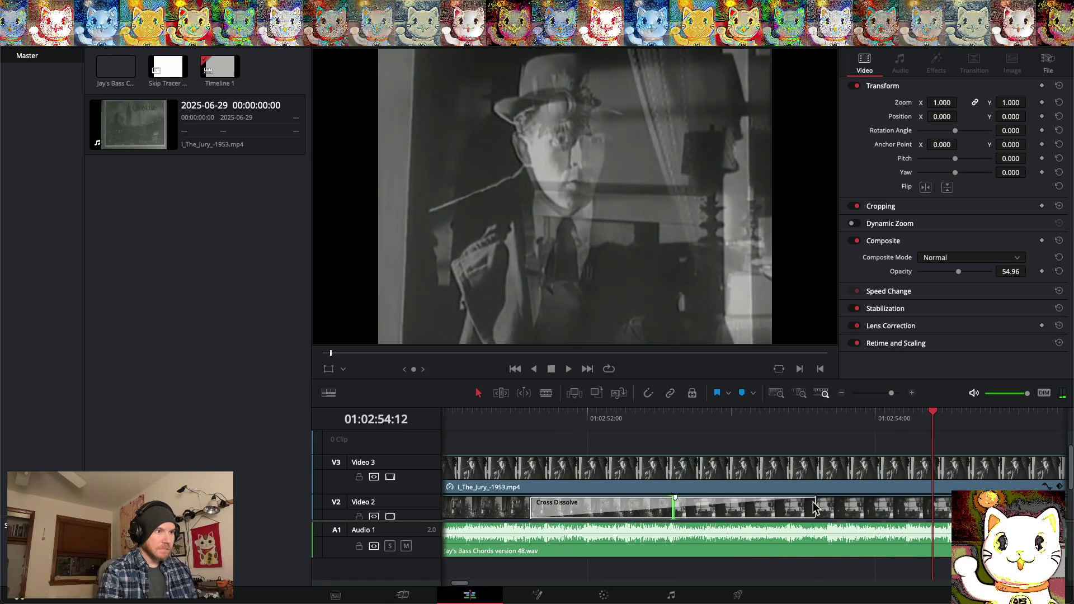
drag(815, 505, 779, 506)
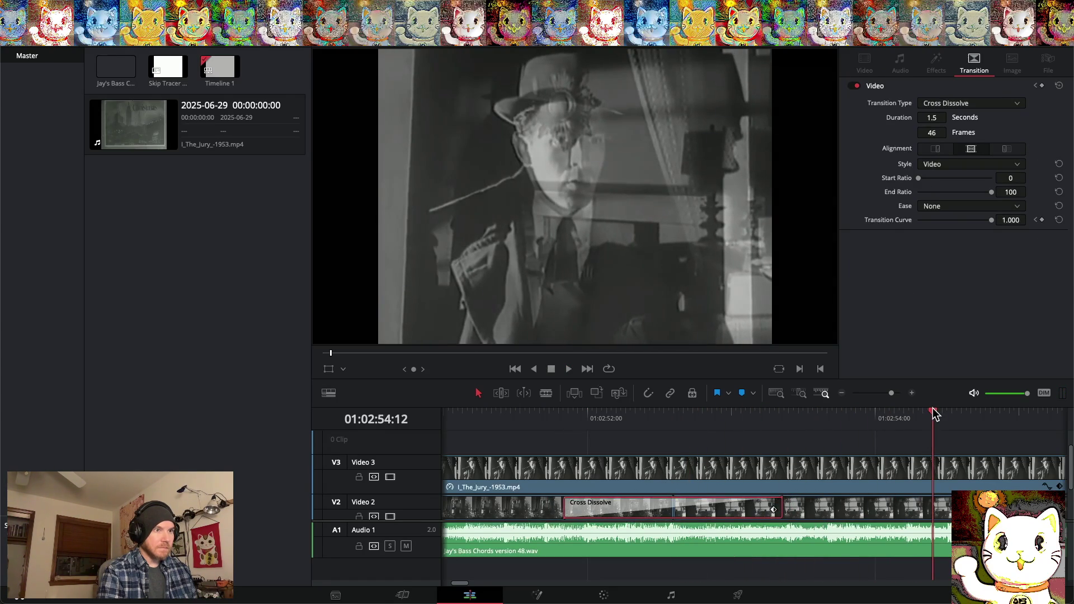
drag(933, 412, 506, 399)
key(space)
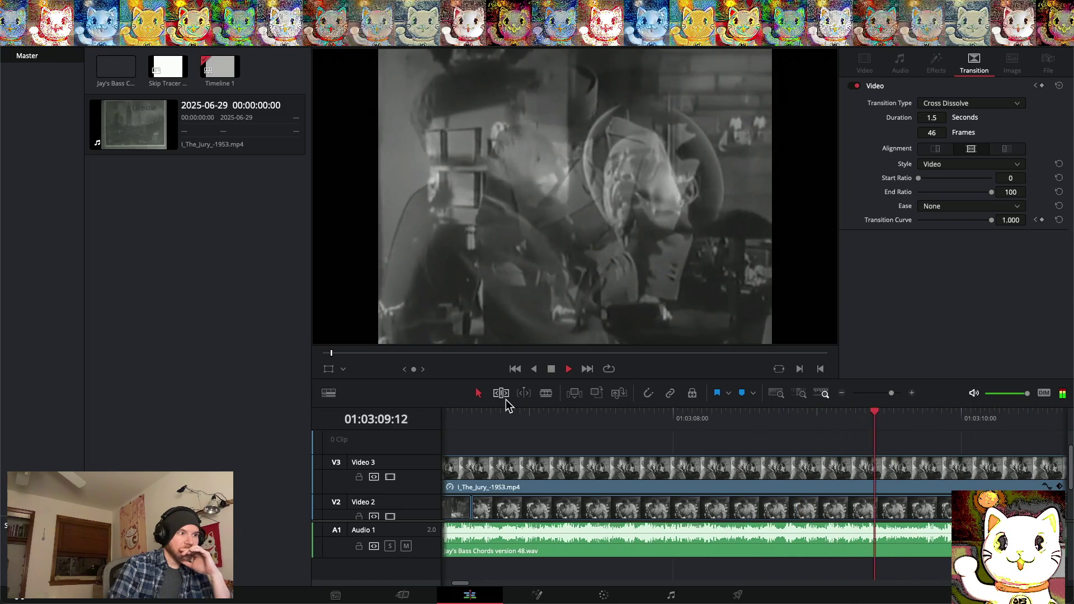
key(space)
Add a 60-frame cross dissolve at the next Video 2 cut and preview it from 01:03:05
scroll(561, 455, left, 5)
scroll(561, 454, left, 5)
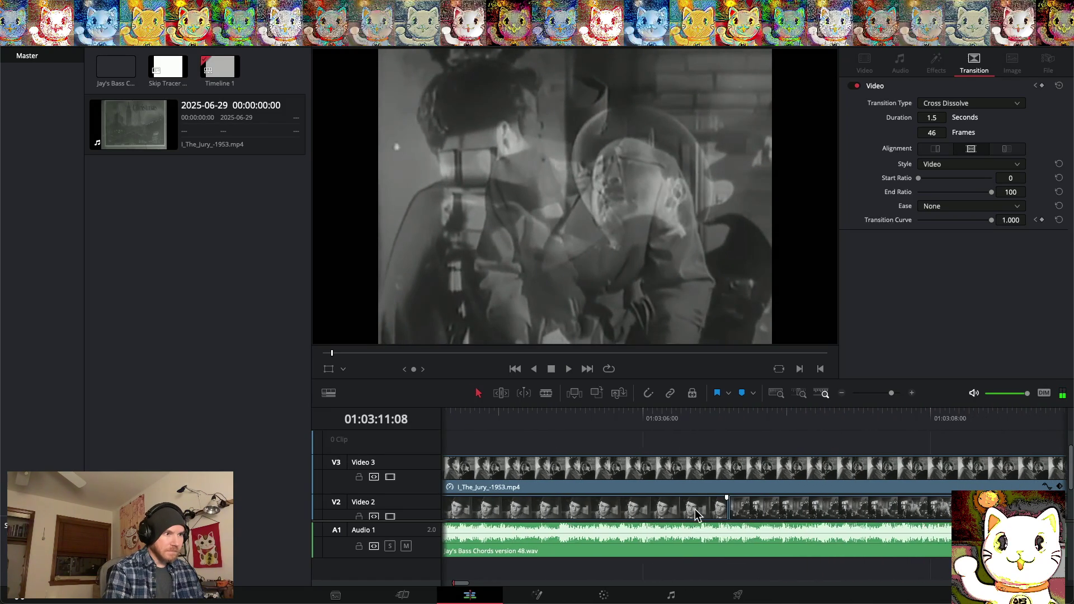
click(738, 507)
right_click(737, 509)
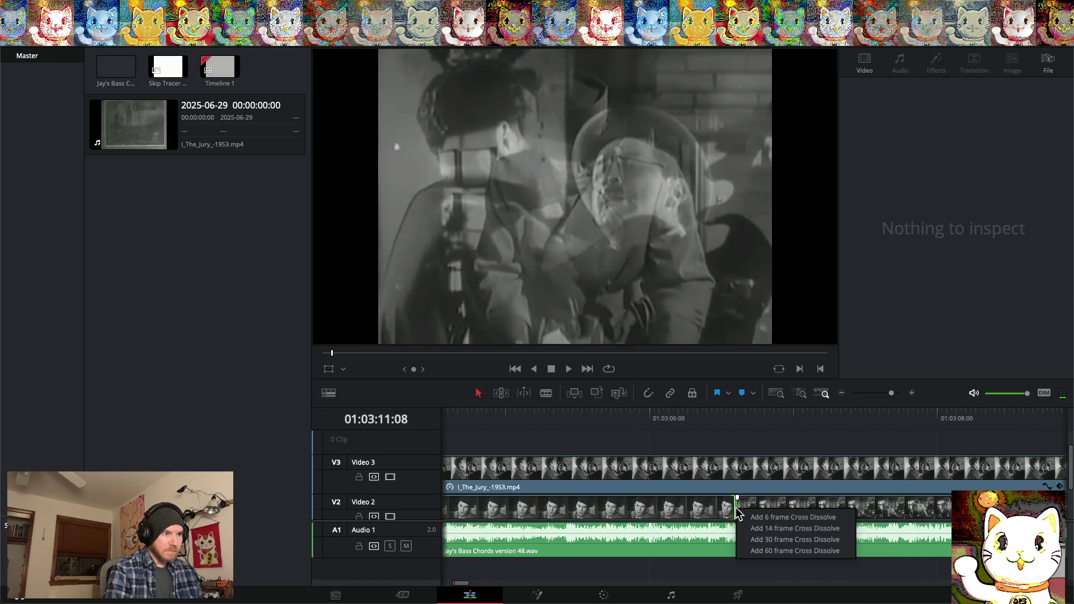
click(758, 552)
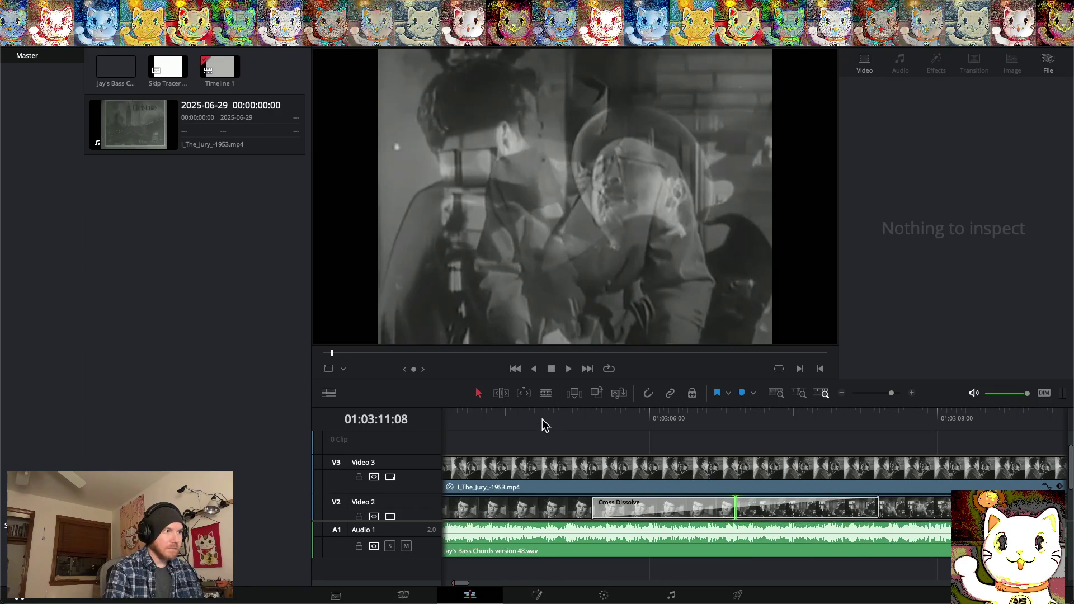
click(542, 419)
key(space)
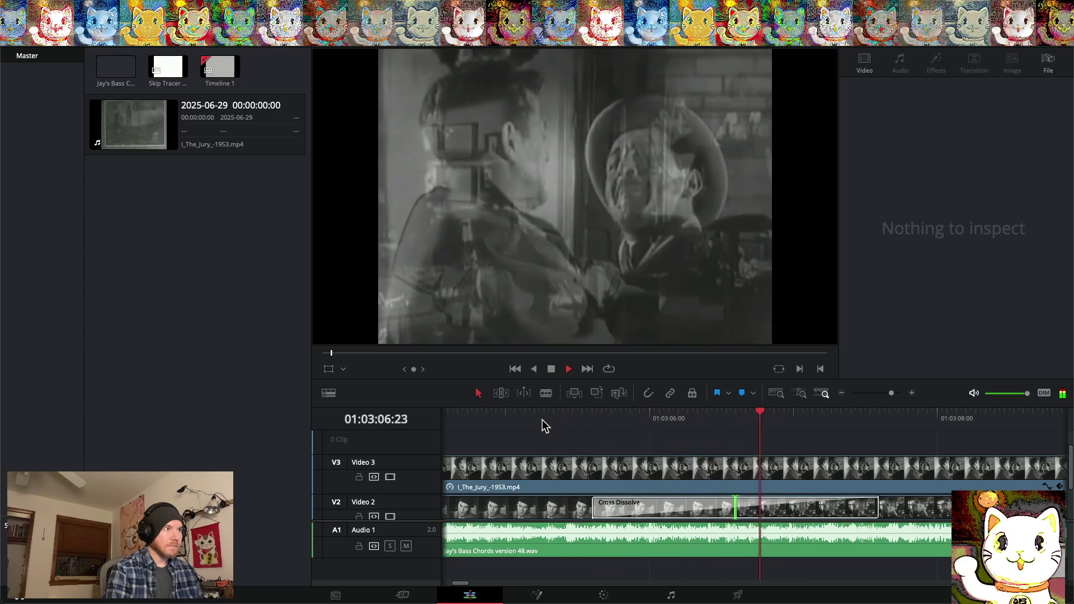
key(space)
Shift the Video 2 cut and its dissolve slightly earlier and replay it
mouse_move(858, 416)
mouse_down()
mouse_move(656, 415)
mouse_move(867, 420)
mouse_move(572, 426)
mouse_up()
key(space)
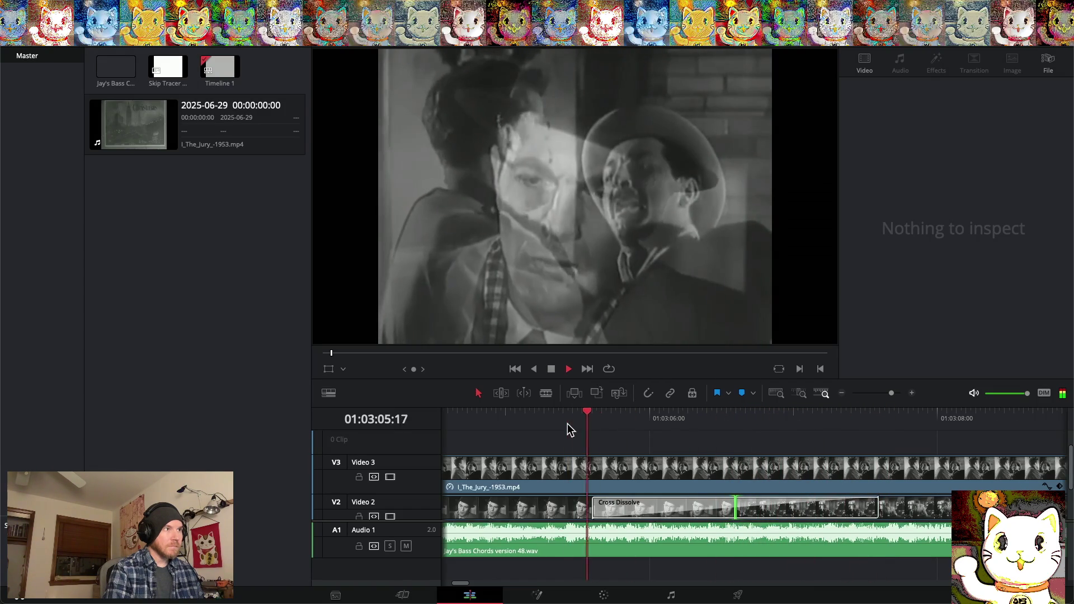
key(space)
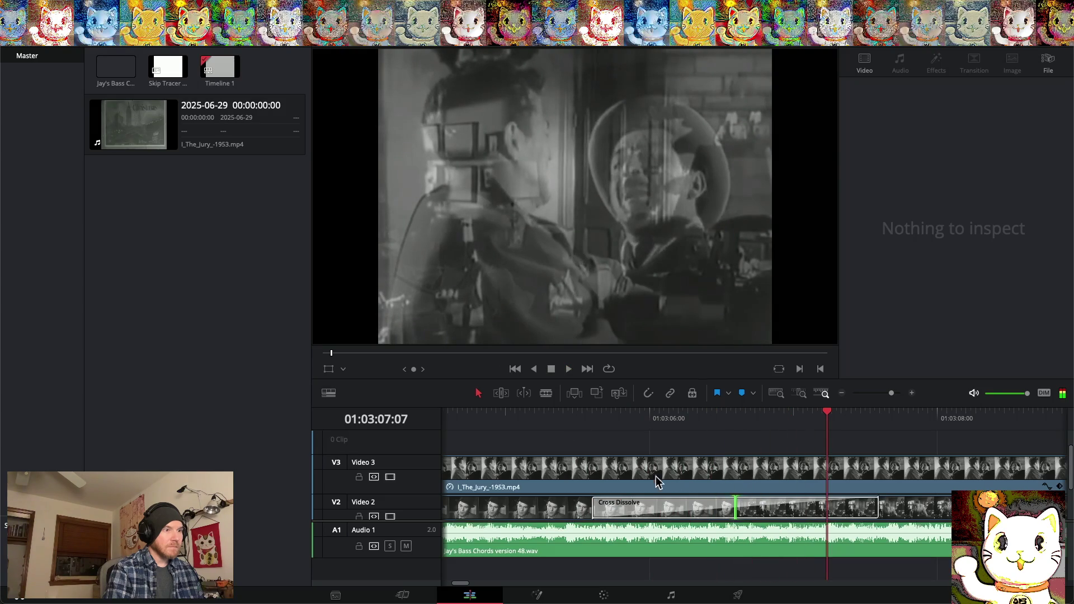
mouse_move(727, 497)
mouse_down()
mouse_move(746, 498)
mouse_move(649, 510)
mouse_move(774, 511)
mouse_move(692, 510)
mouse_up()
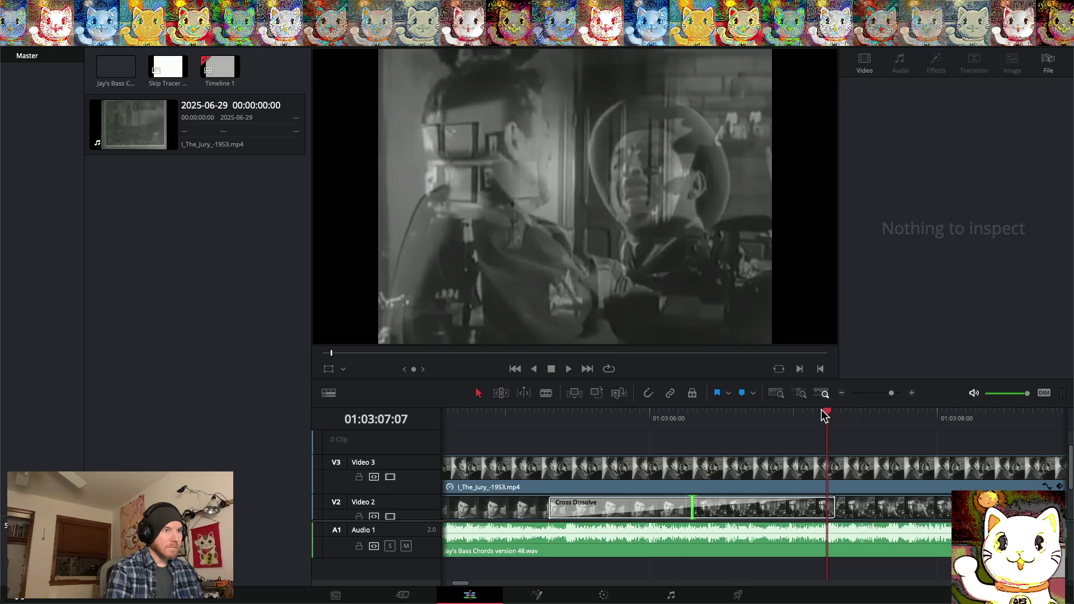
click(539, 429)
key(space)
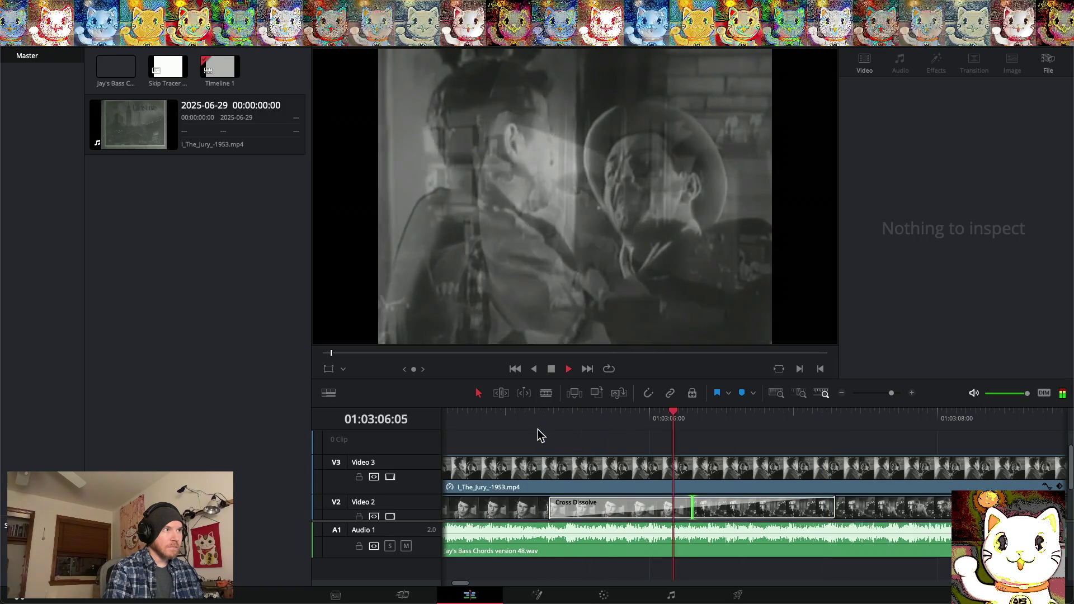
key(space)
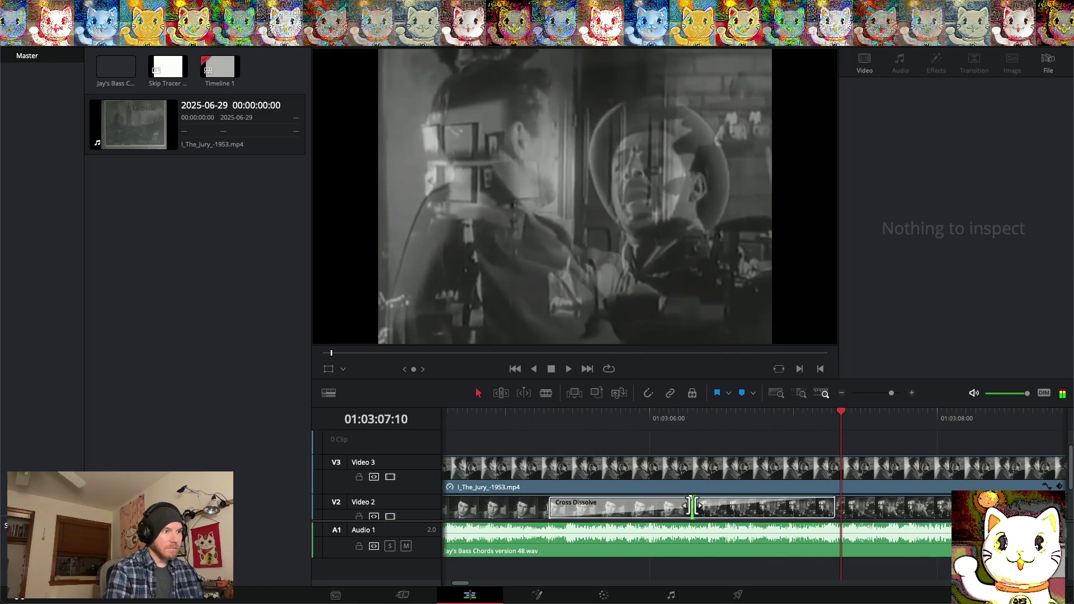
Shift the Video 2 cut and dissolve later and replay from about 01:03:05
drag(694, 510, 771, 510)
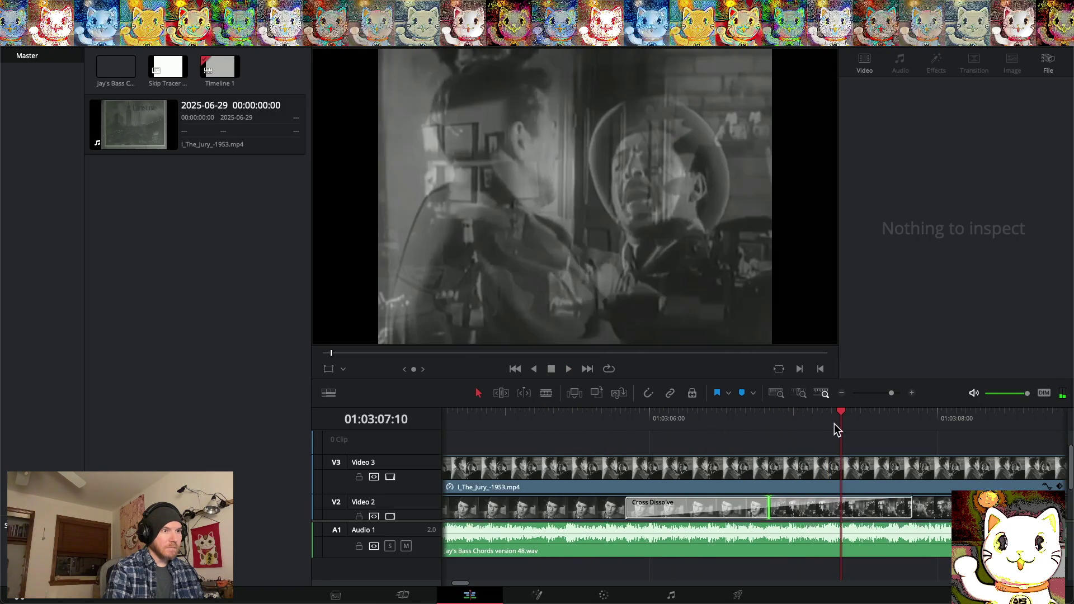
mouse_move(840, 413)
mouse_down()
mouse_move(547, 415)
mouse_move(563, 414)
mouse_up()
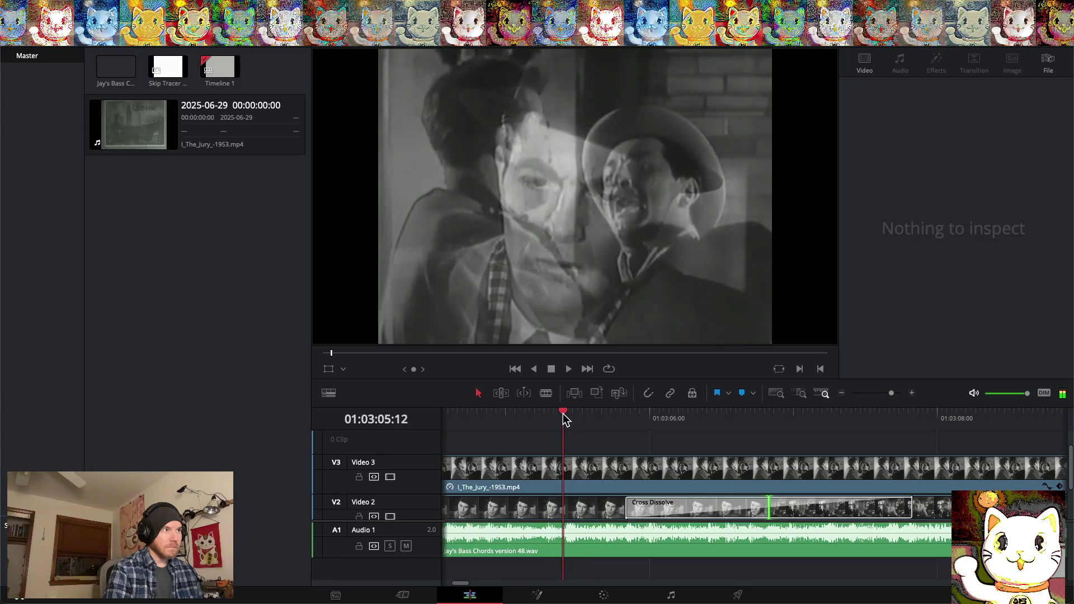
key(space)
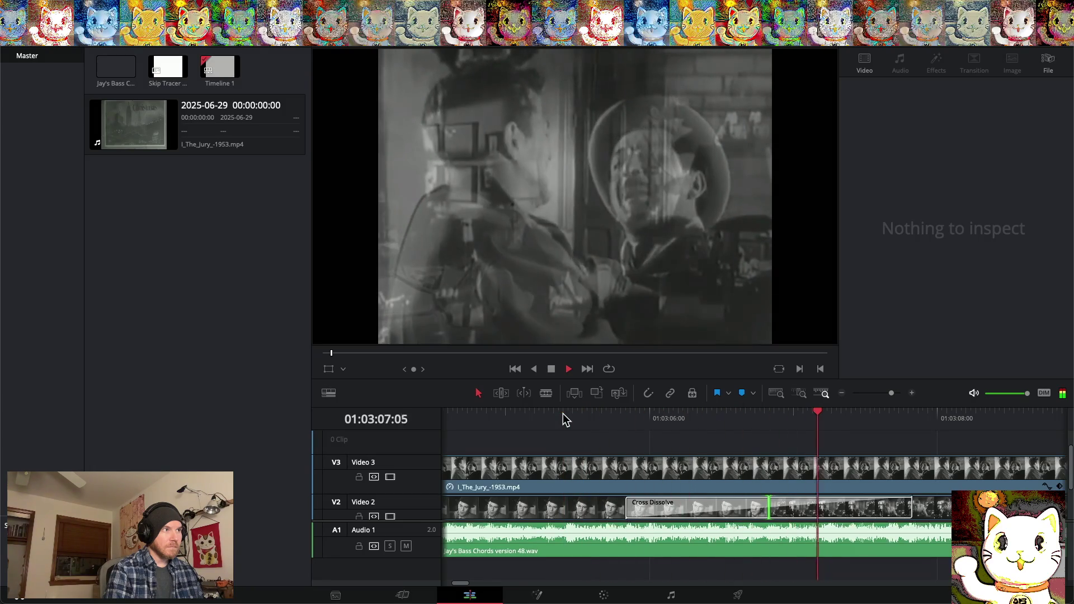
key(space)
Shorten the Video 2 cross dissolve from its start to about 20 frames, checking playback
drag(627, 510, 696, 513)
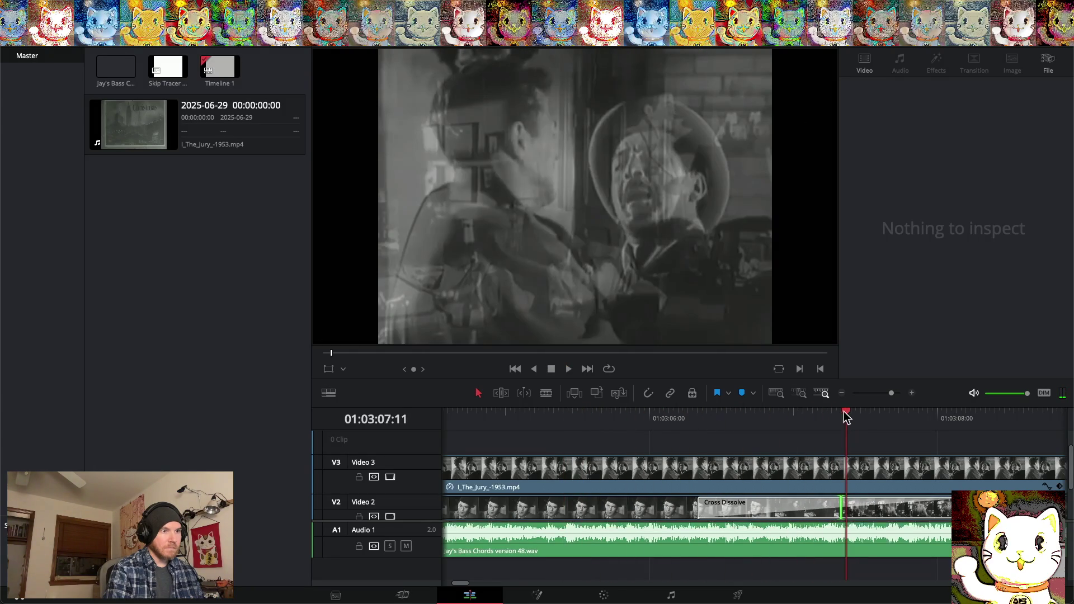
click(551, 415)
key(space)
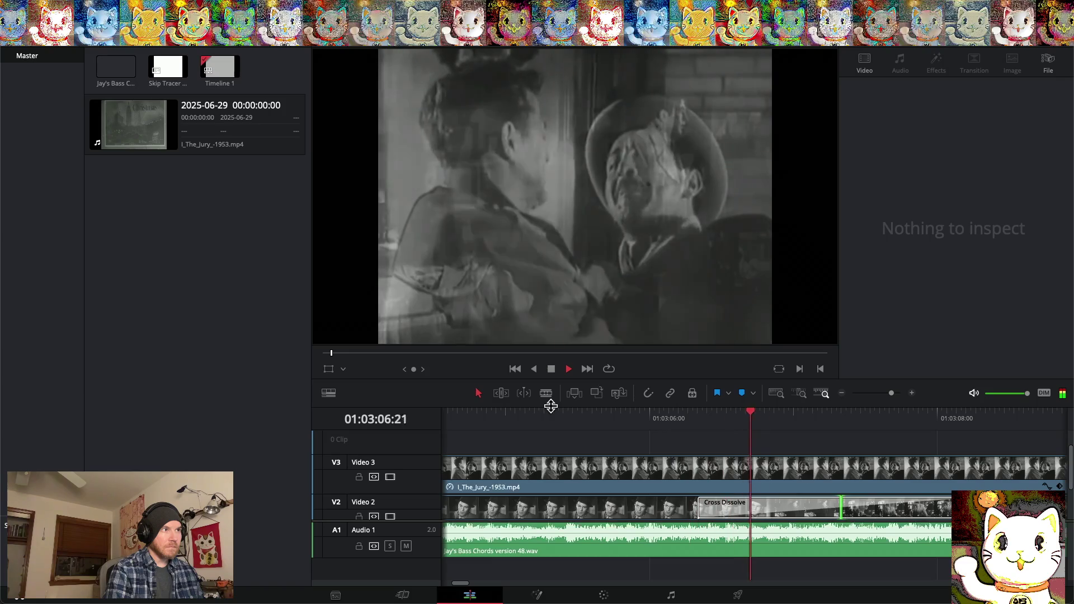
key(space)
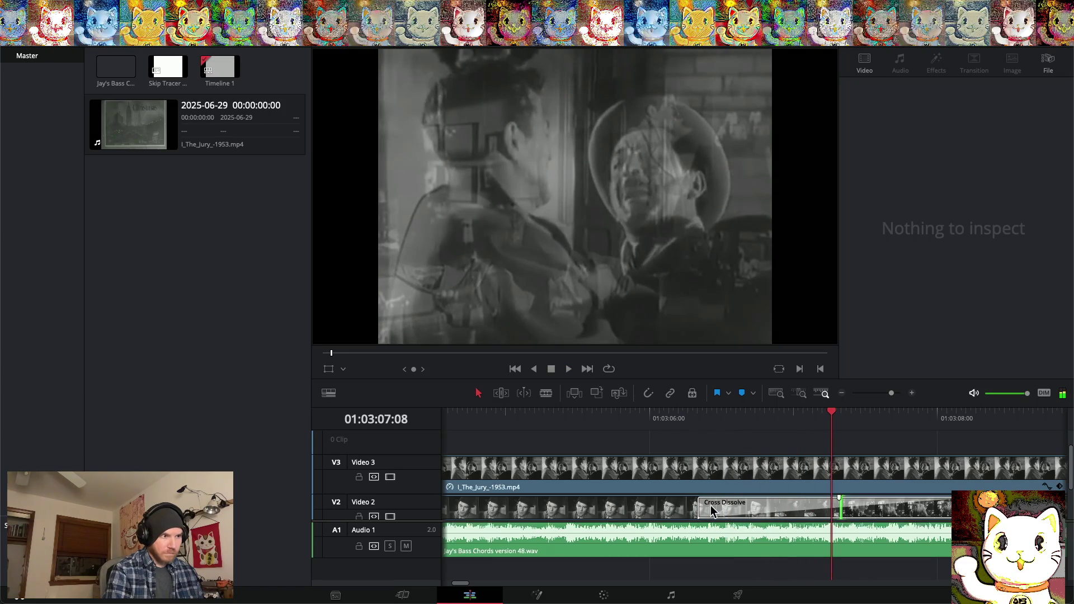
drag(700, 505, 799, 511)
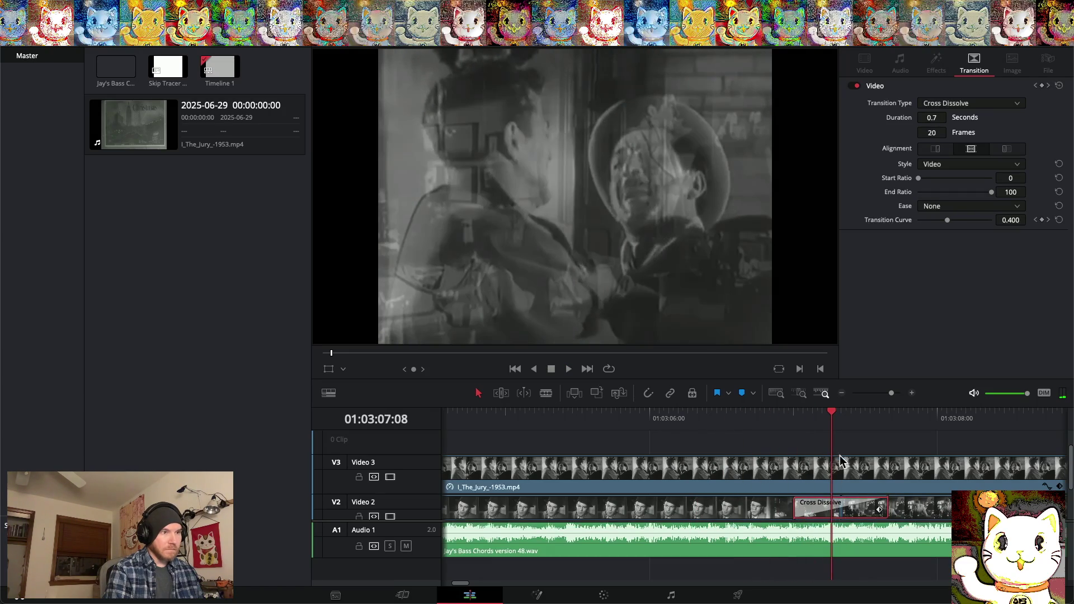
Remove the old Video 2 dissolve and add a fresh 60-frame Cross Dissolve at the cut
mouse_move(833, 419)
mouse_down()
mouse_move(575, 419)
mouse_move(768, 419)
mouse_move(634, 418)
mouse_up()
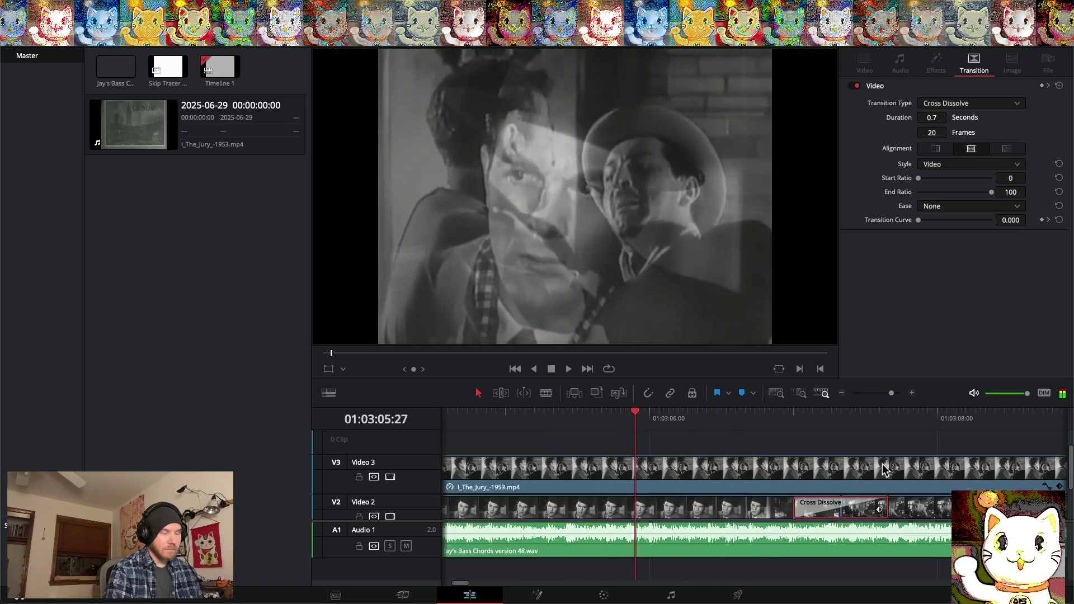
click(841, 394)
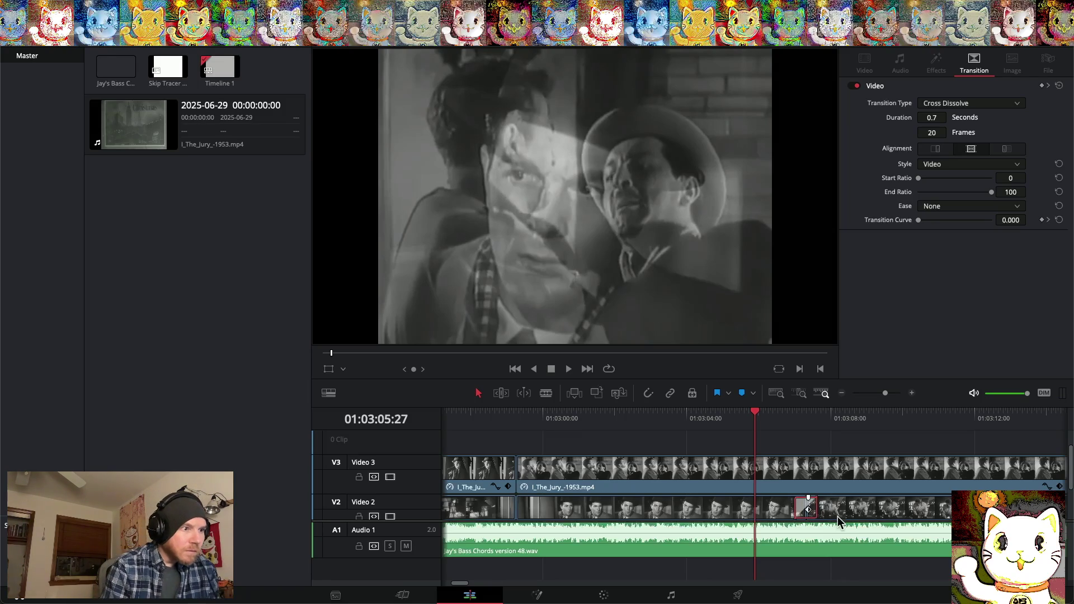
scroll(806, 510, down, 1)
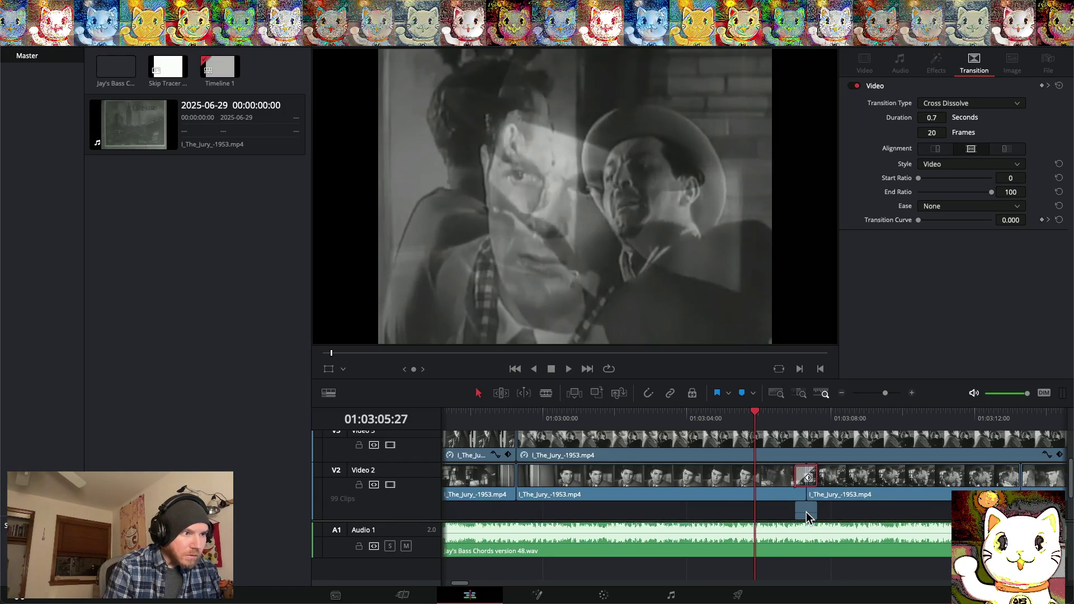
drag(807, 512, 807, 512)
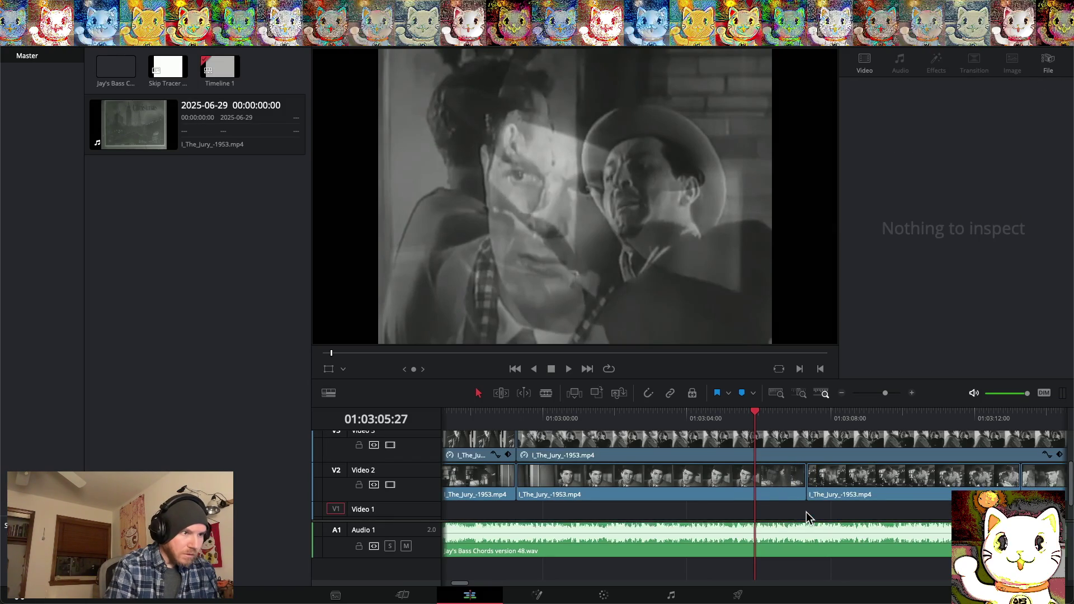
right_click(807, 488)
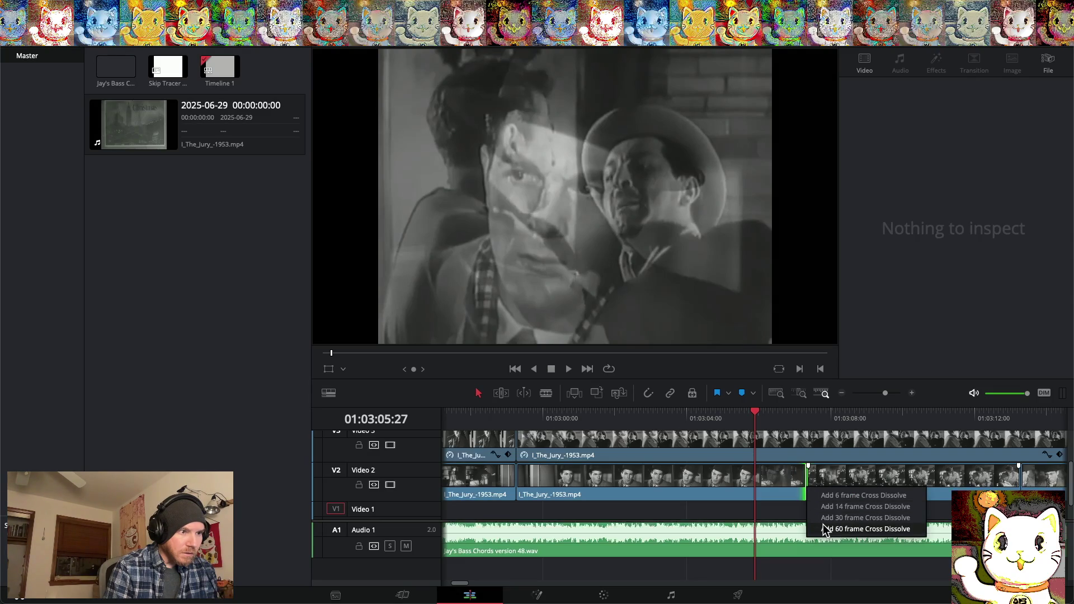
click(824, 526)
Move the Video 2 cut earlier and review the dissolve from 01:03:02:02
mouse_move(807, 475)
mouse_down()
mouse_move(706, 474)
mouse_move(718, 480)
mouse_up()
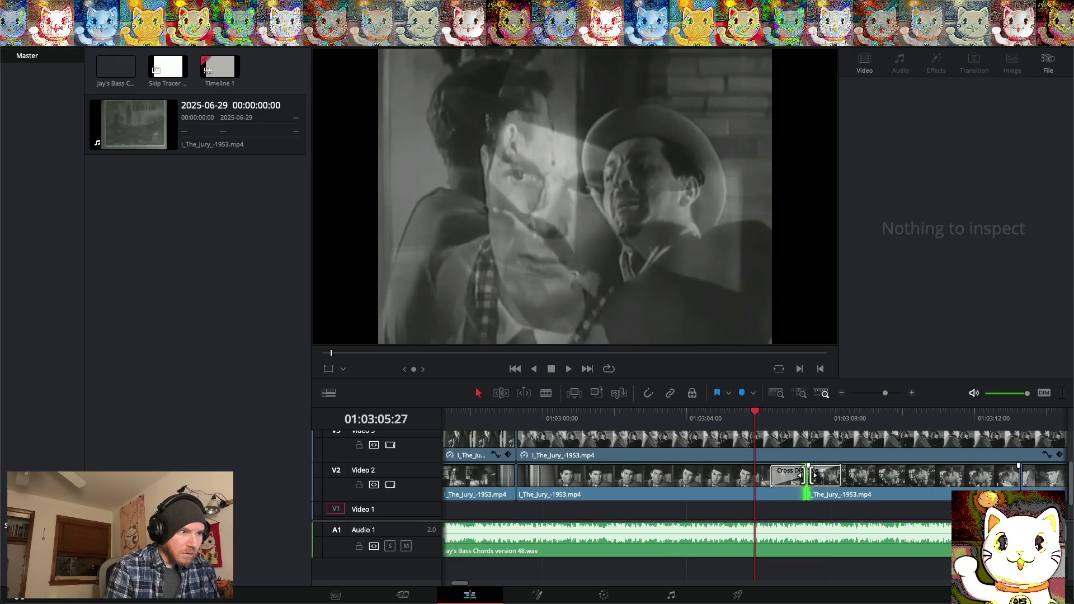
click(618, 423)
key(space)
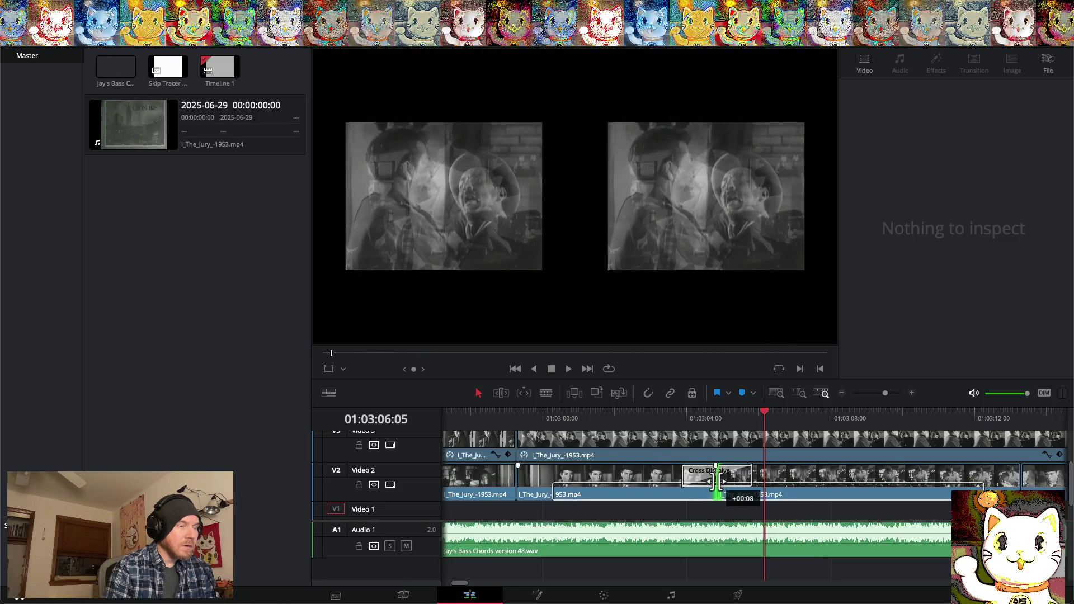
drag(765, 420, 662, 411)
key(space)
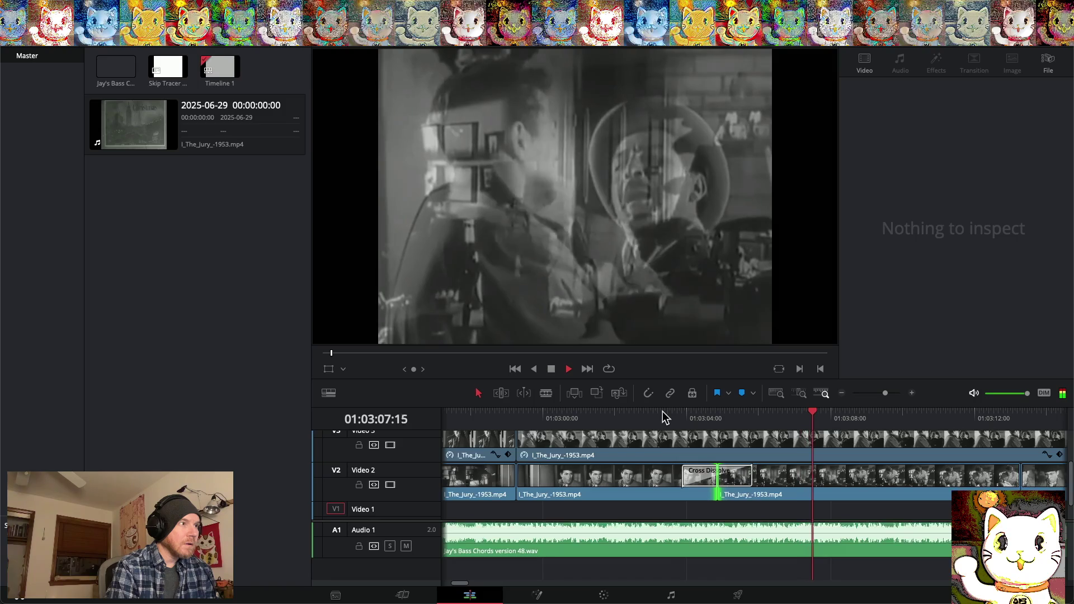
key(space)
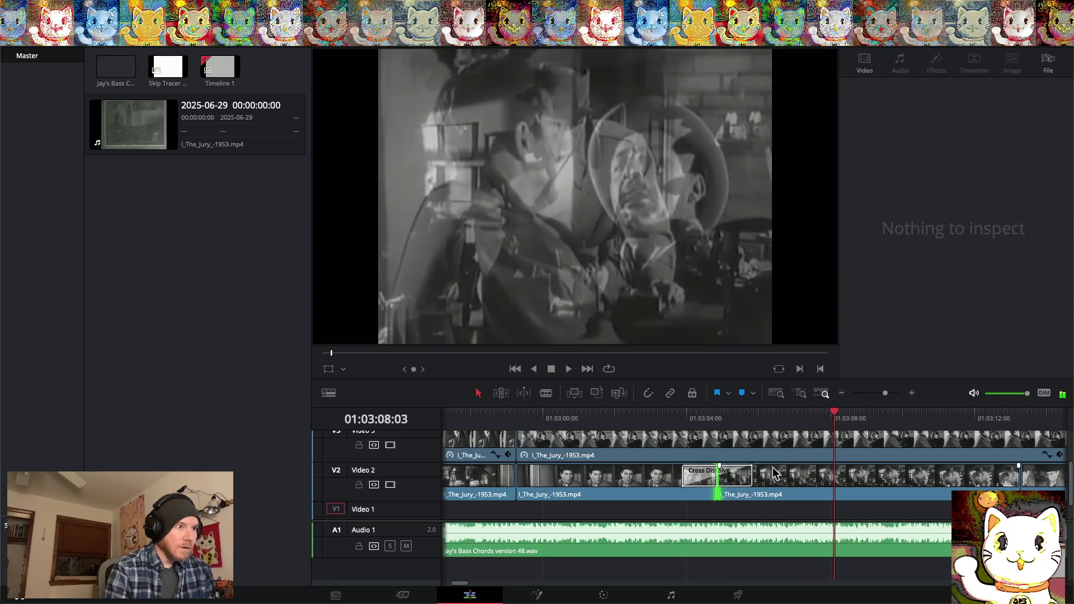
Move the dissolve's cut point later, scrub through it, and select the middle Video 2 clip
drag(835, 413, 695, 415)
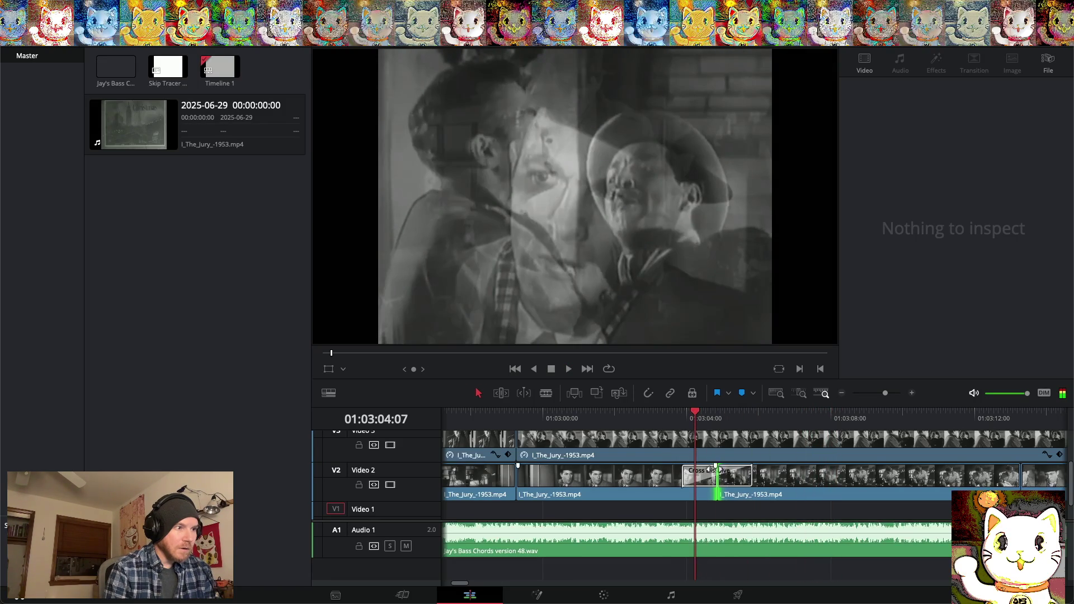
drag(719, 481, 810, 482)
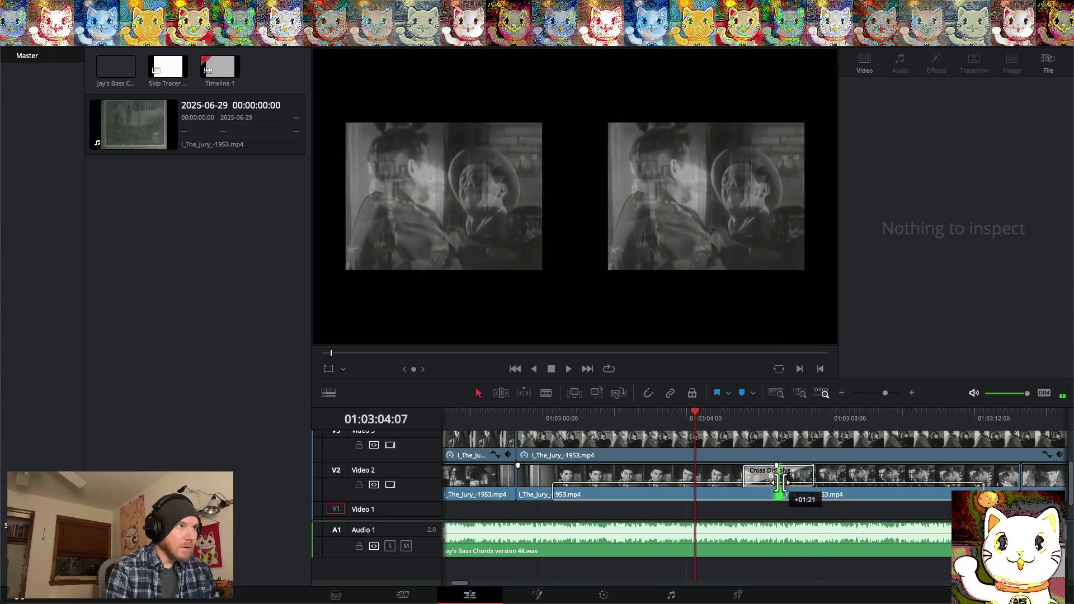
mouse_move(696, 413)
mouse_down()
mouse_move(847, 415)
mouse_move(814, 420)
mouse_up()
click(751, 487)
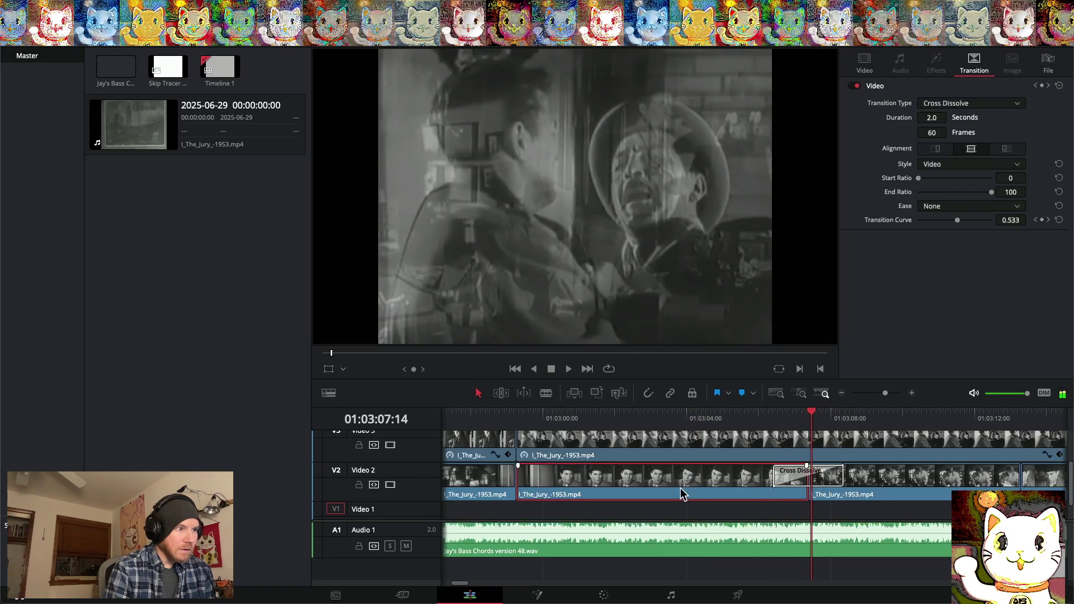
Retime the middle Jury clip to 80% on Video 1, then return it to the Video 2 gap
drag(681, 489, 677, 505)
right_click(695, 513)
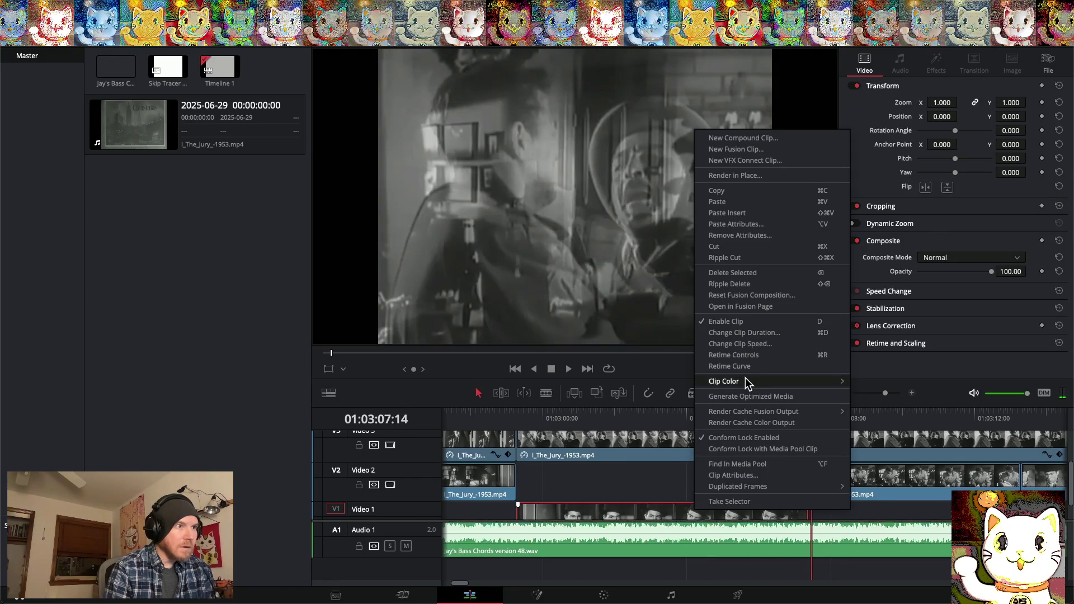
click(748, 345)
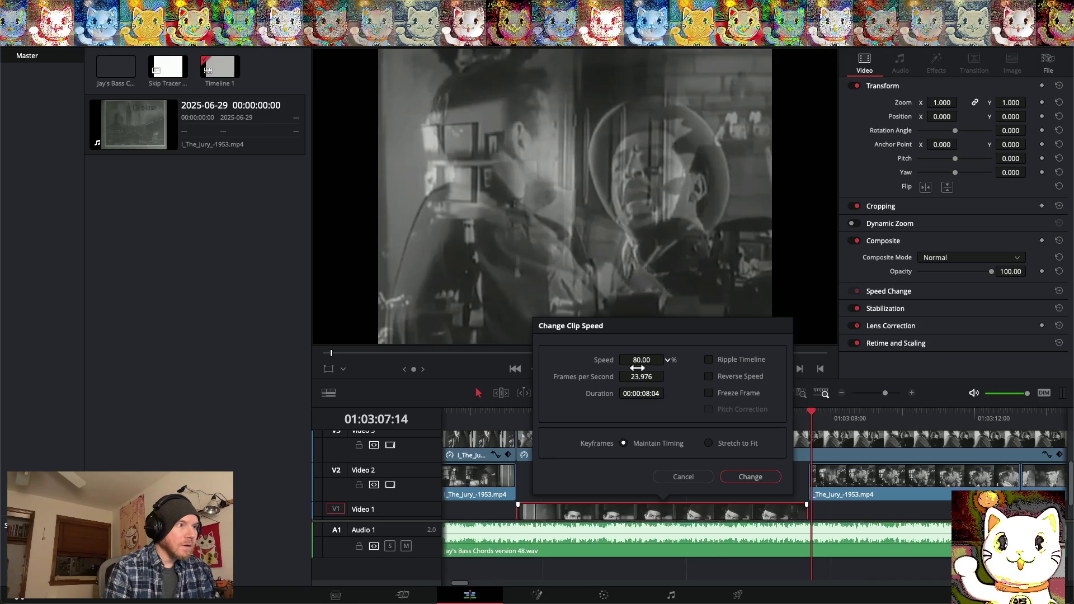
click(737, 475)
scroll(667, 511, down, 1)
drag(666, 500, 665, 474)
scroll(664, 471, up, 1)
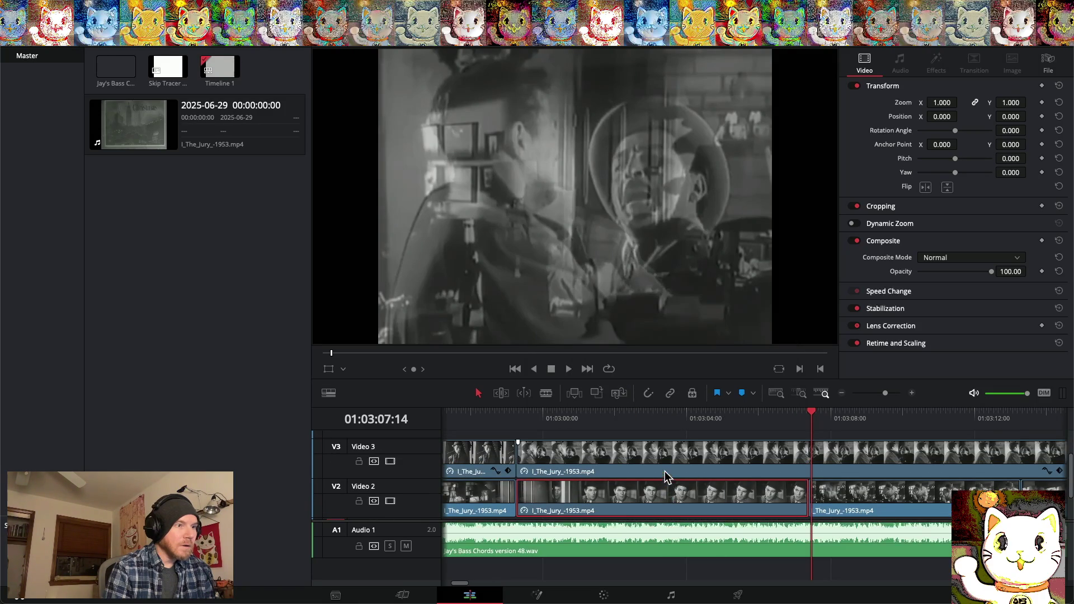
click(813, 496)
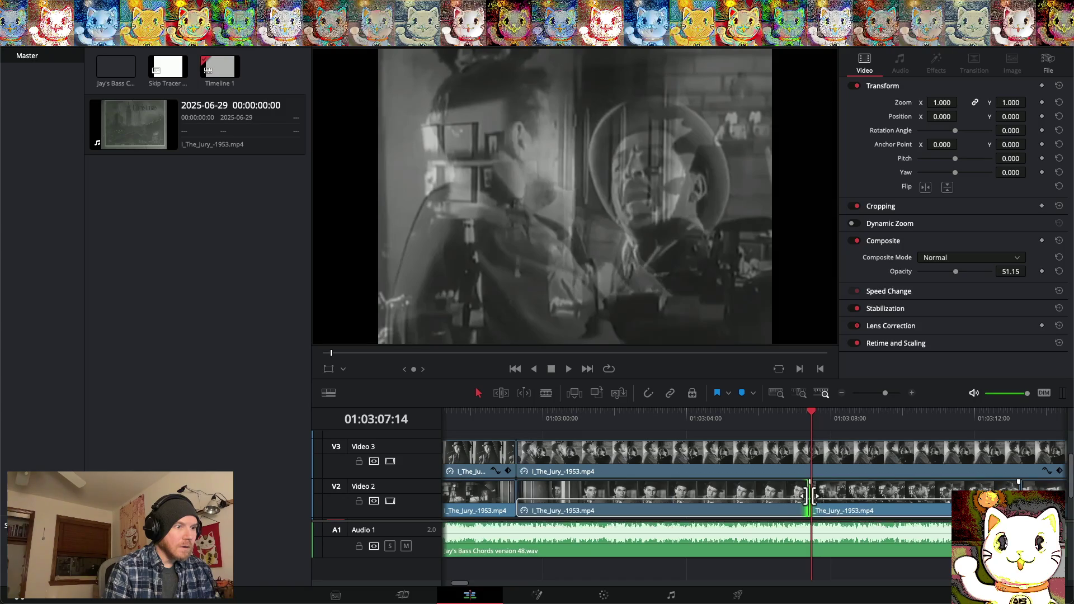
right_click(811, 496)
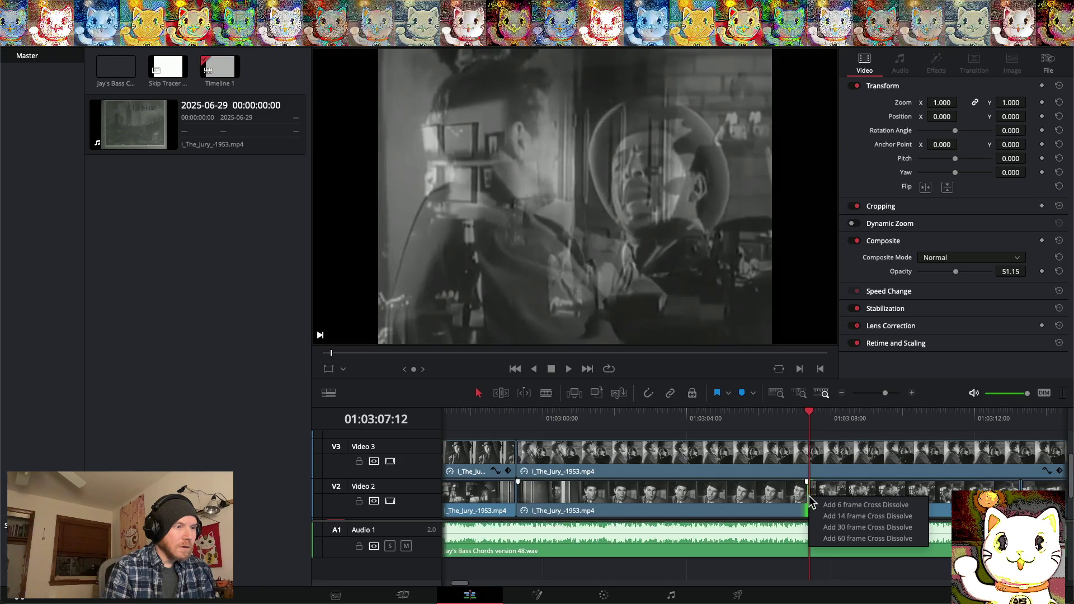
Add a Cross Dissolve at the slowed clip's end, shorten it to 1.1 seconds, and play it
click(830, 532)
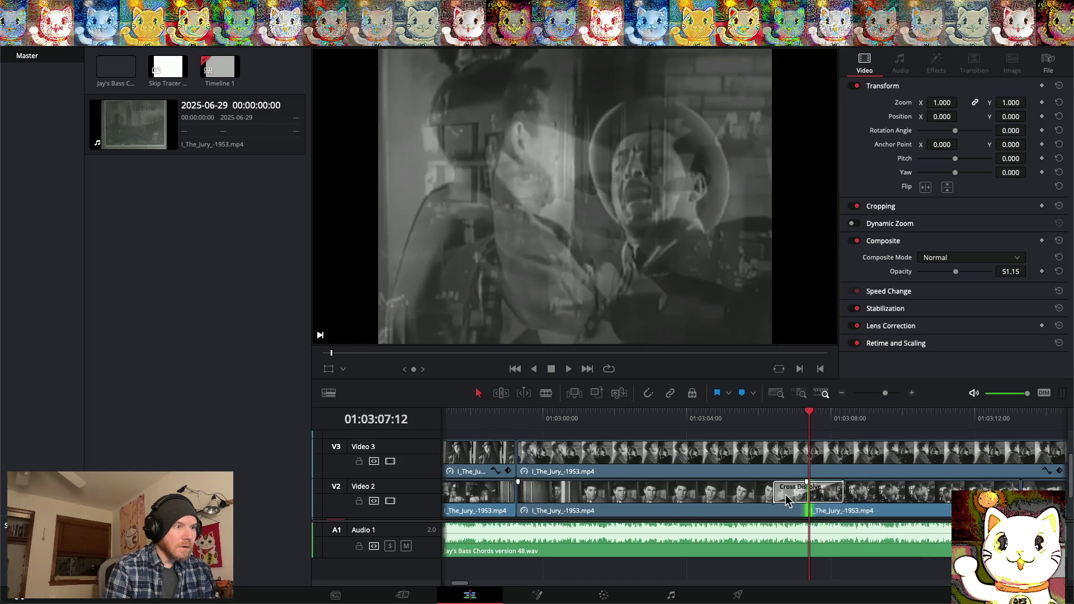
drag(786, 500, 801, 499)
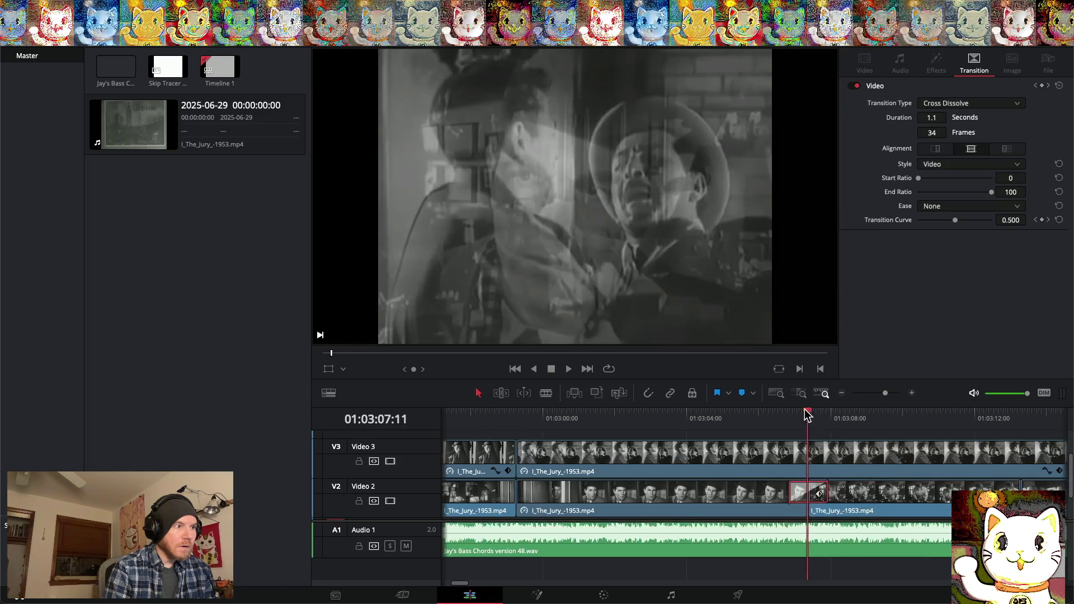
mouse_move(807, 414)
mouse_down()
mouse_move(604, 411)
mouse_move(841, 427)
mouse_move(637, 431)
mouse_up()
key(space)
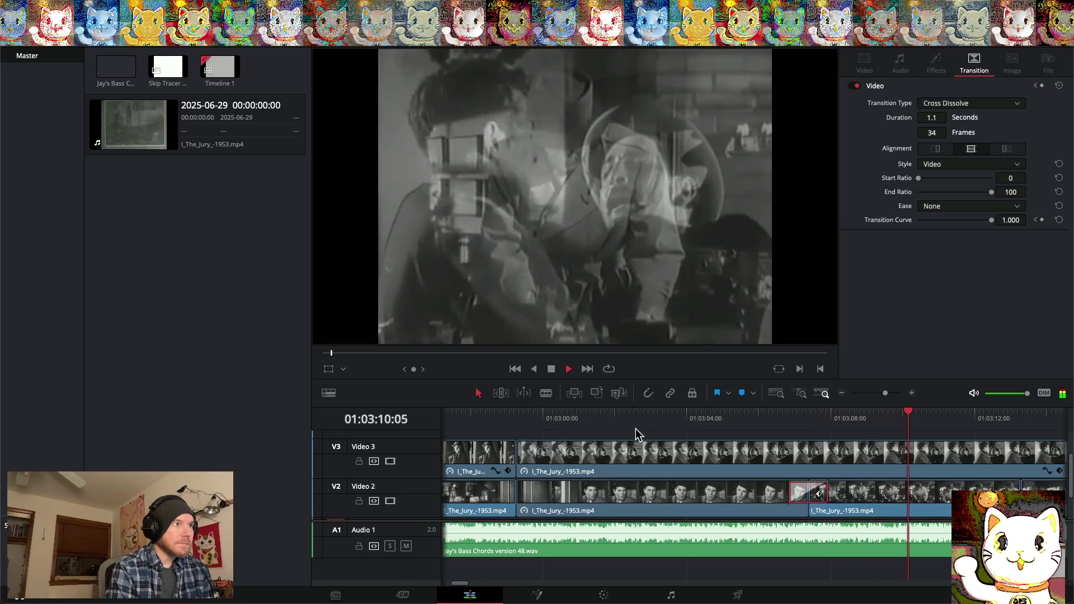
key(space)
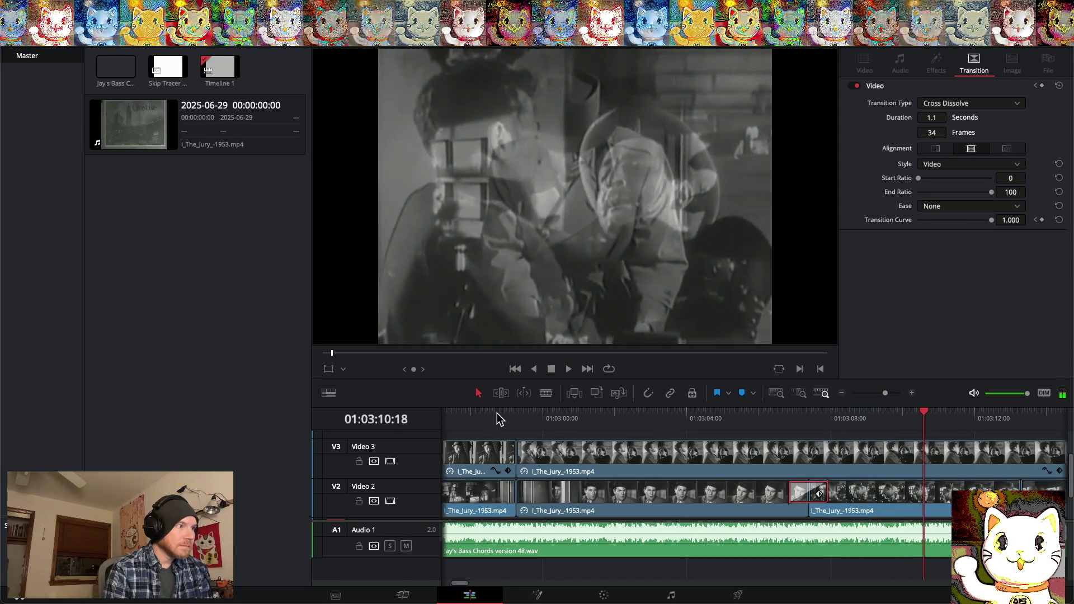
Rewatch the dissolve from 01:02:58 and again from 01:02:57
click(498, 414)
key(space)
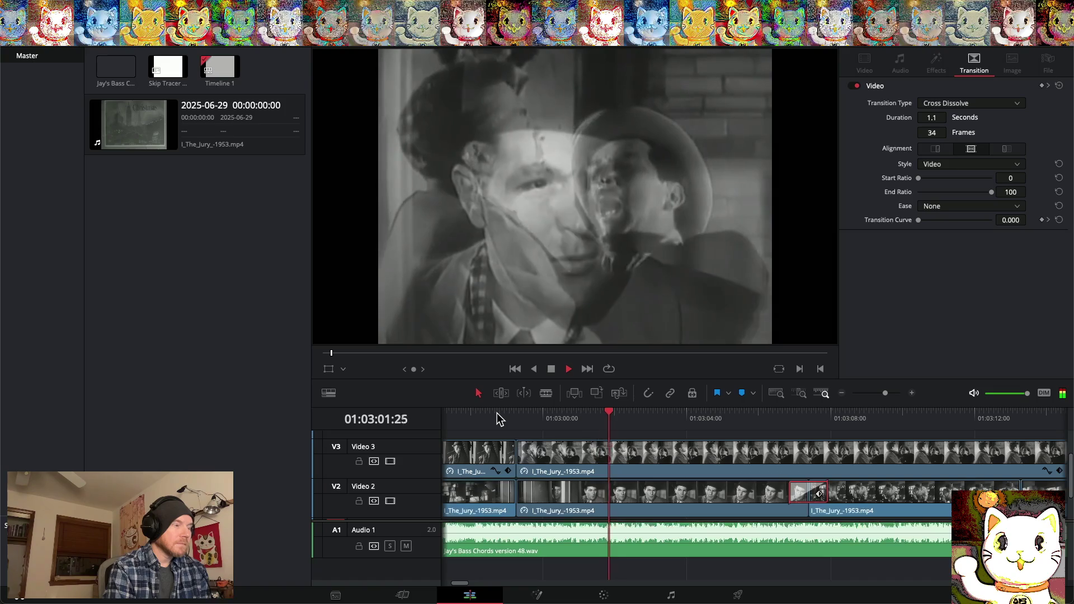
key(space)
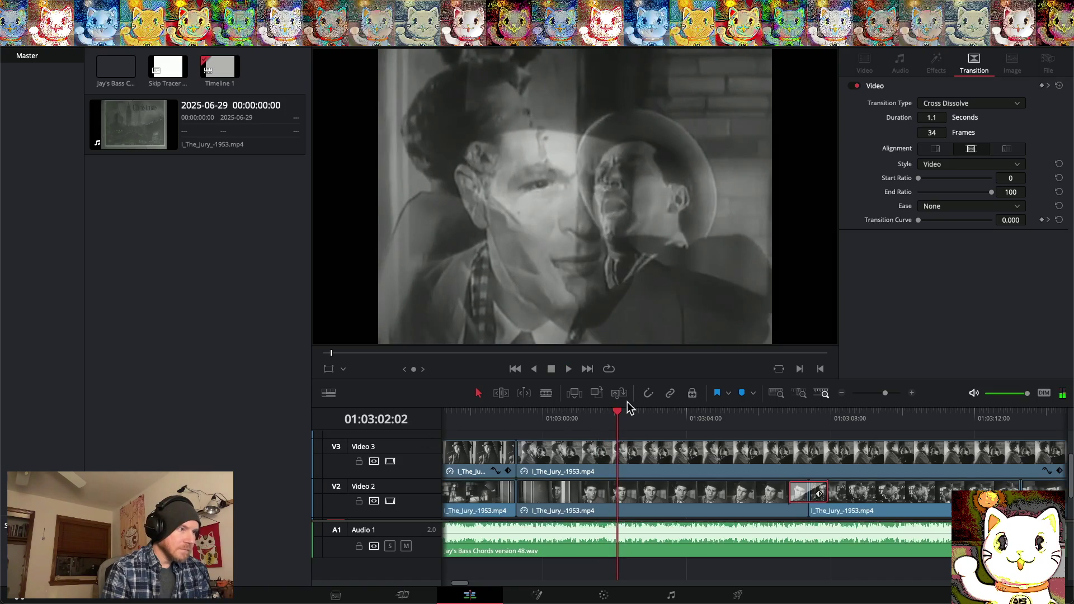
click(468, 414)
key(space)
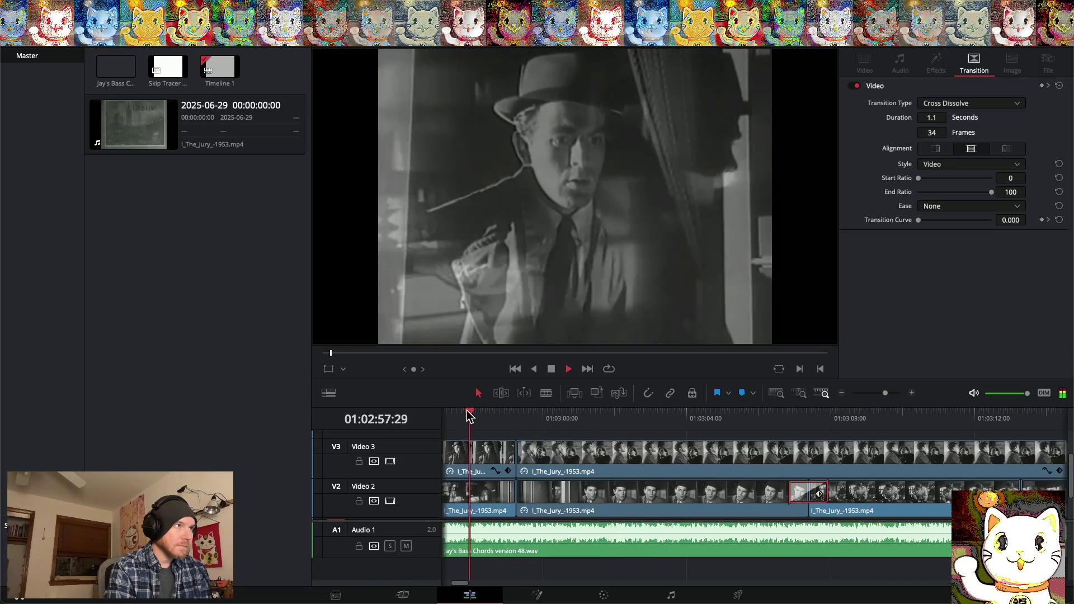
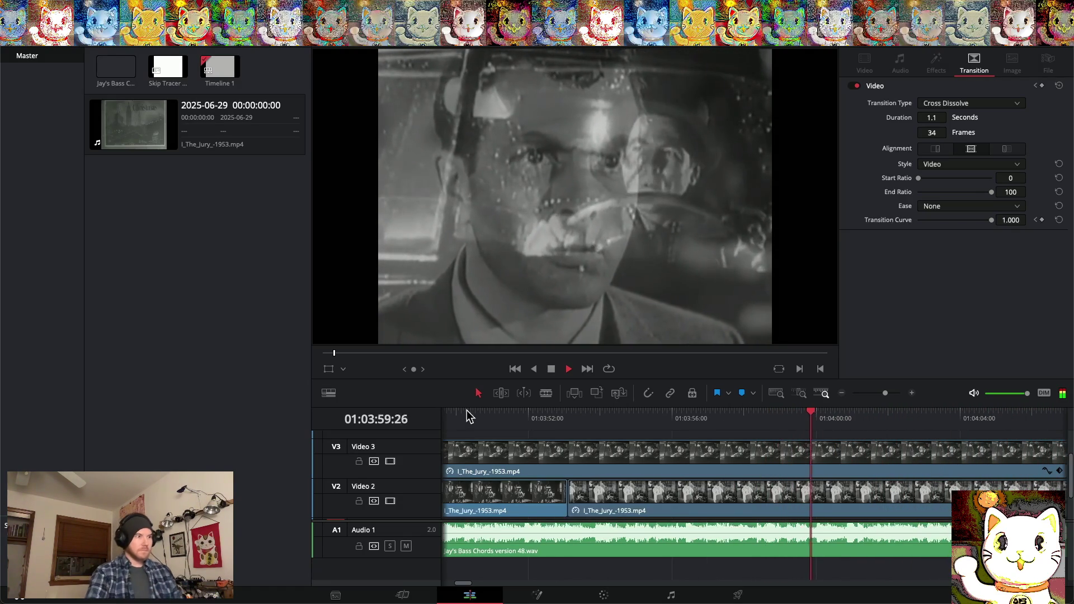
Replay the dissolve from 01:03:52:18 and watch the edit through to its end
key(space)
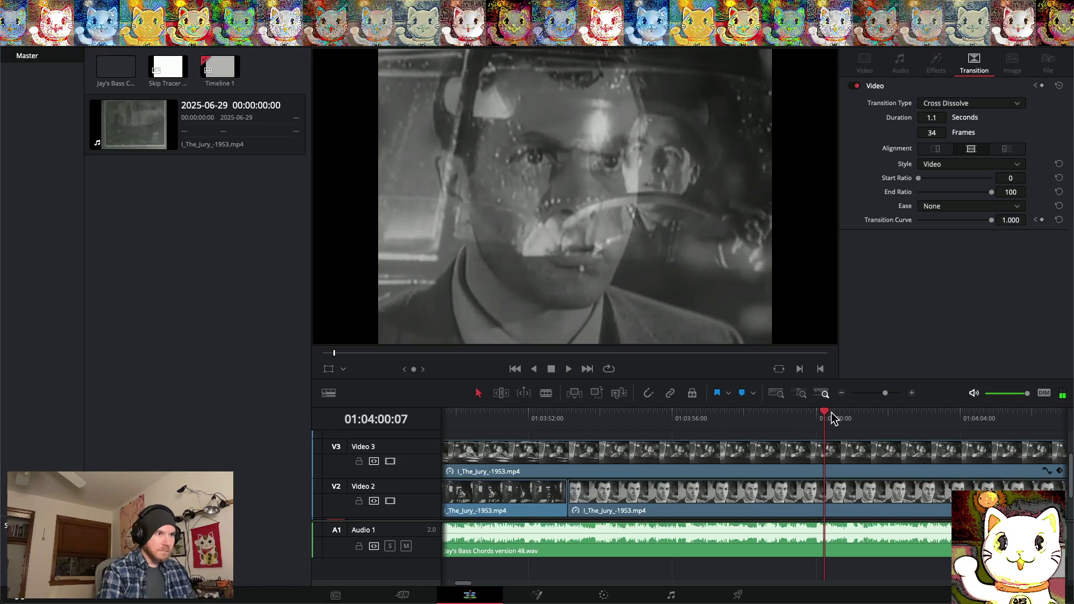
drag(825, 419, 550, 420)
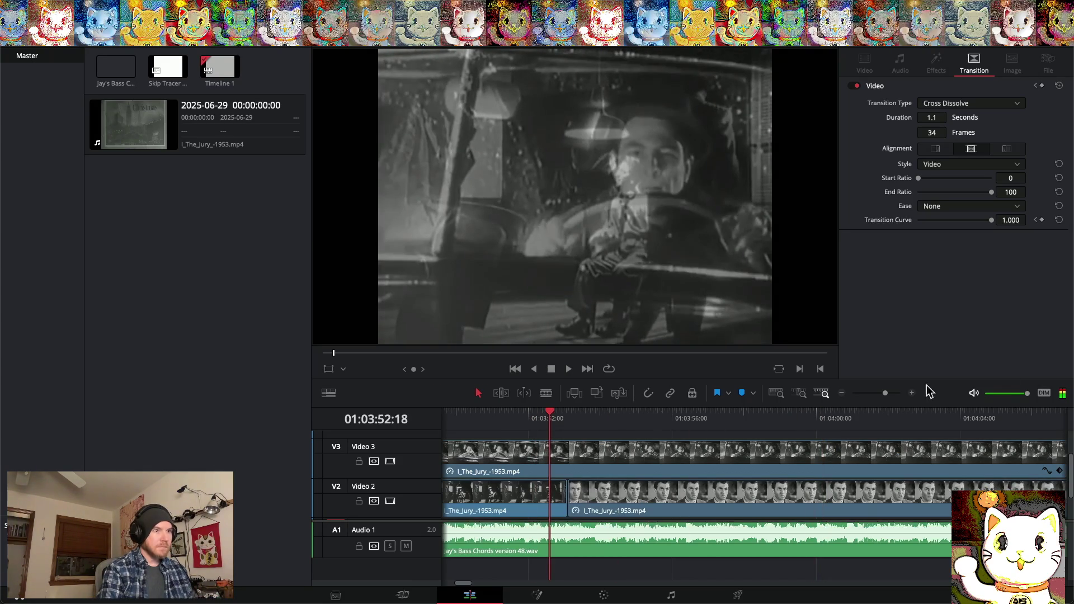
click(912, 393)
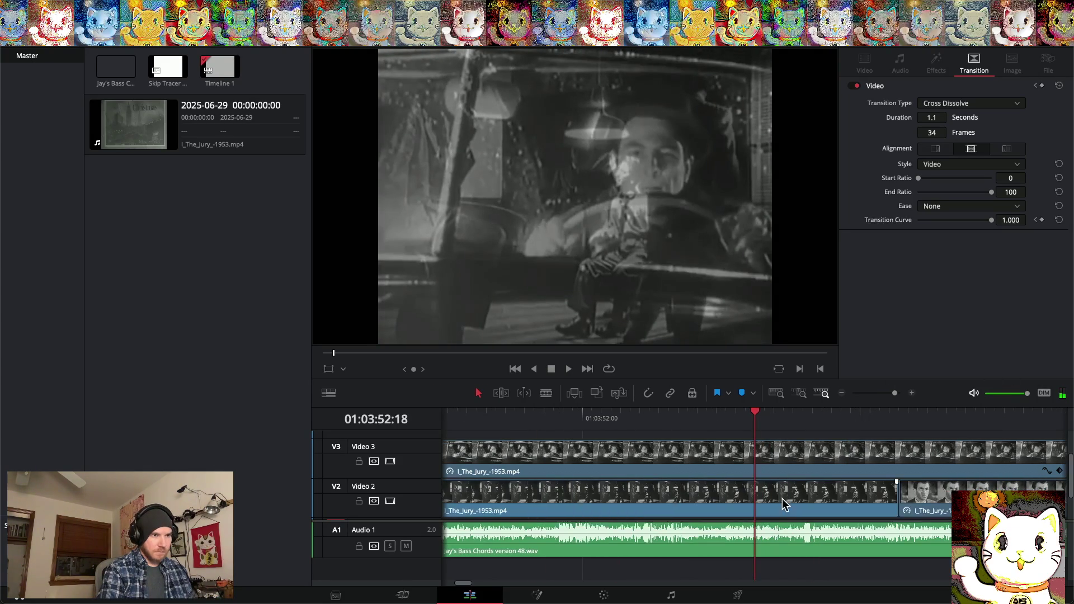
scroll(805, 503, right, 3)
key(space)
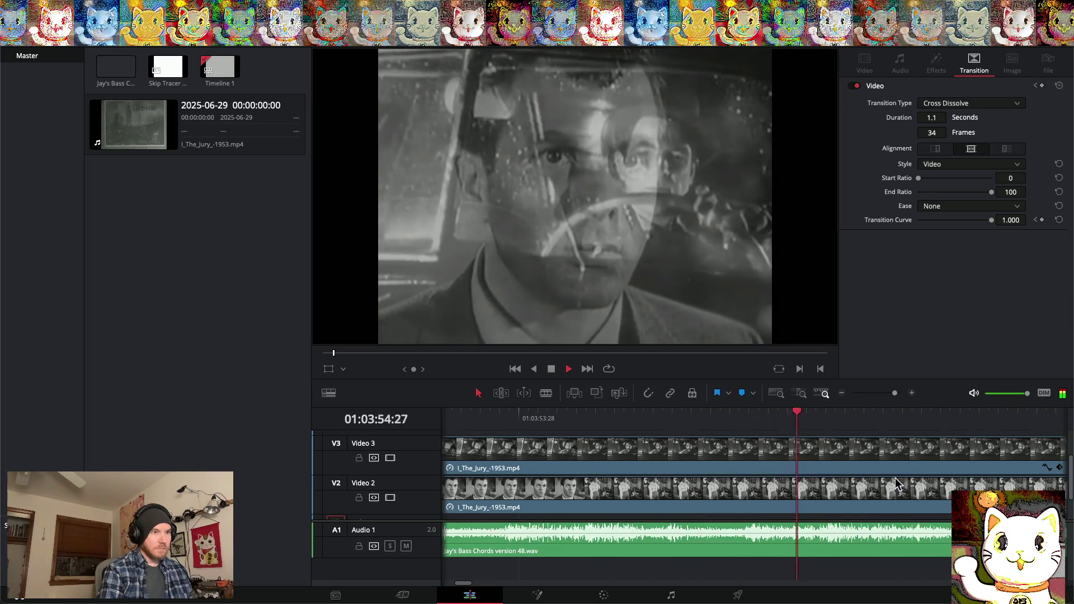
click(841, 393)
click(842, 394)
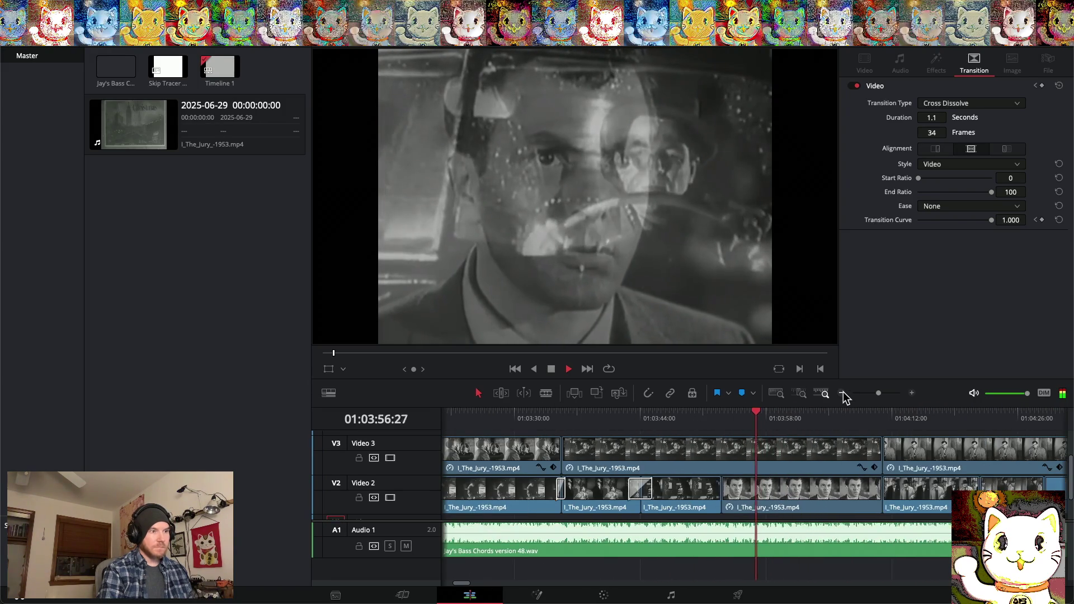
click(842, 394)
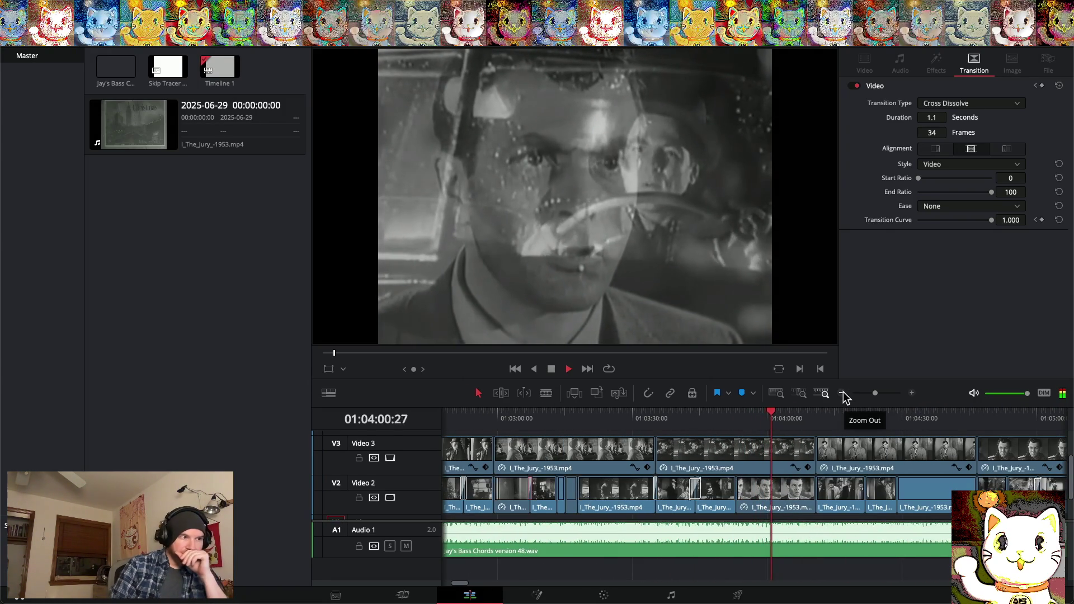
key(Down)
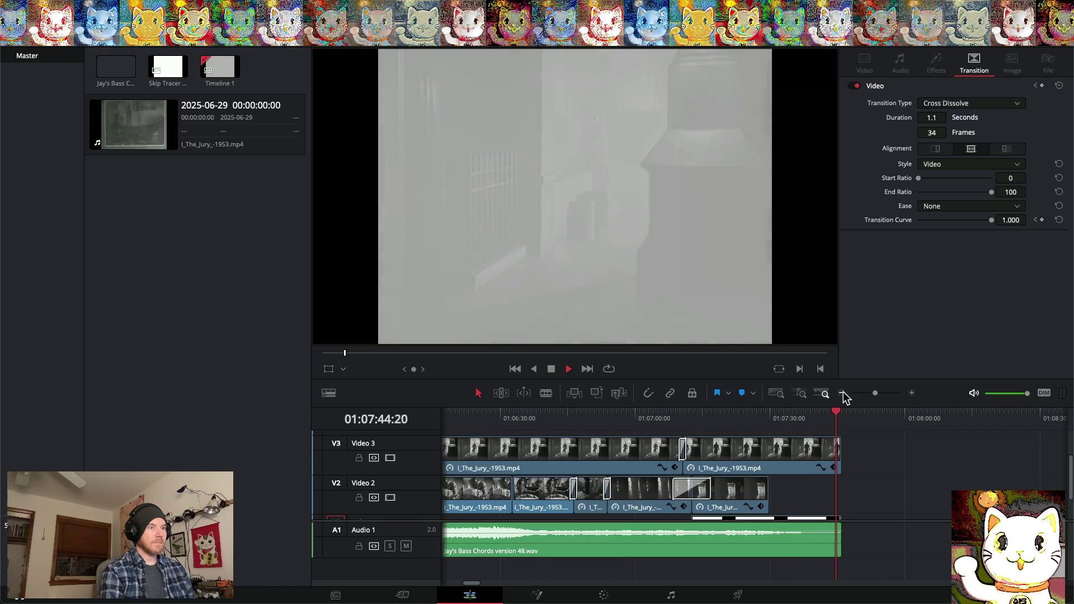
key(space)
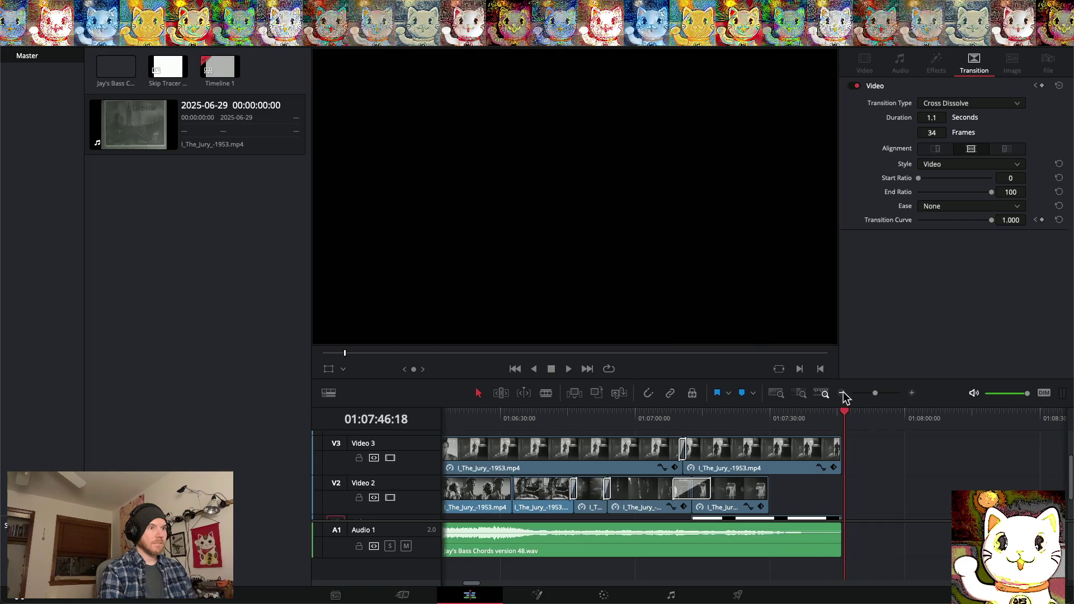
Save the project and zoom the timeline out to show clips past the edit
click(98, 39)
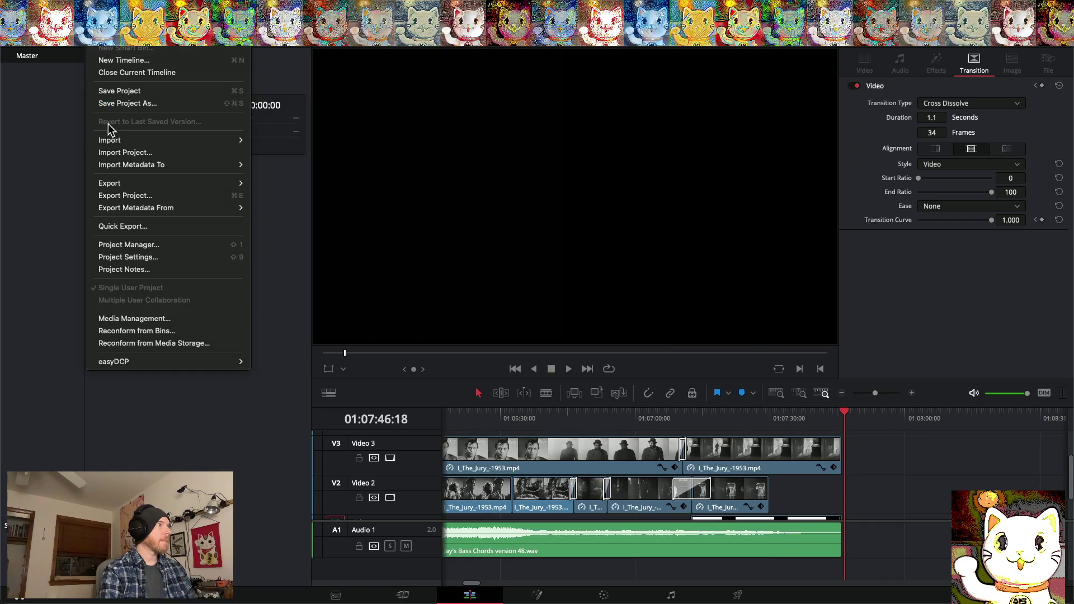
click(147, 91)
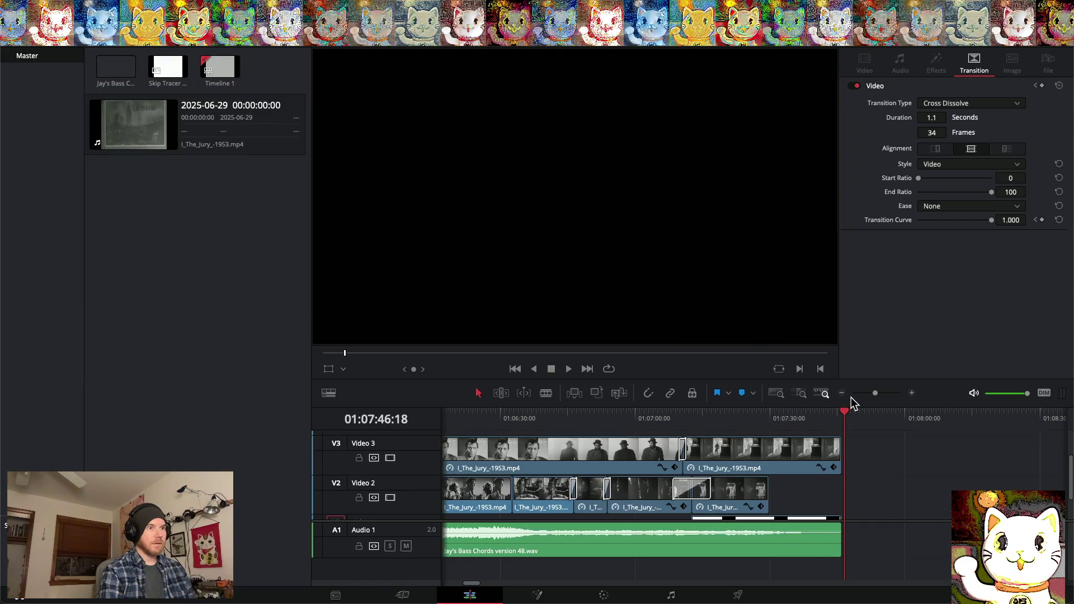
click(841, 392)
click(840, 392)
click(841, 392)
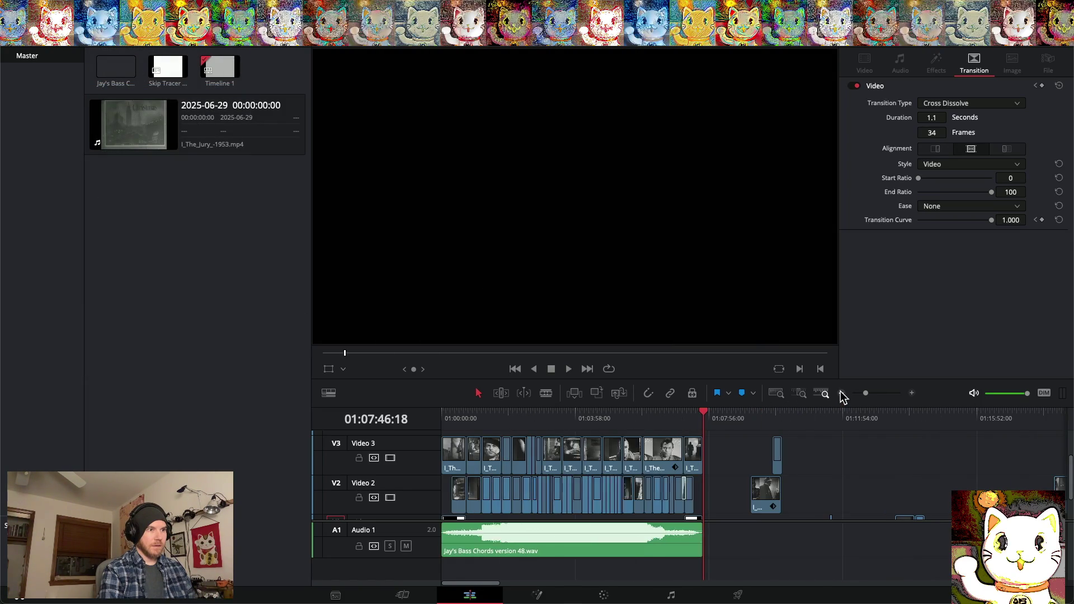
click(841, 392)
click(841, 391)
scroll(802, 463, down, 2)
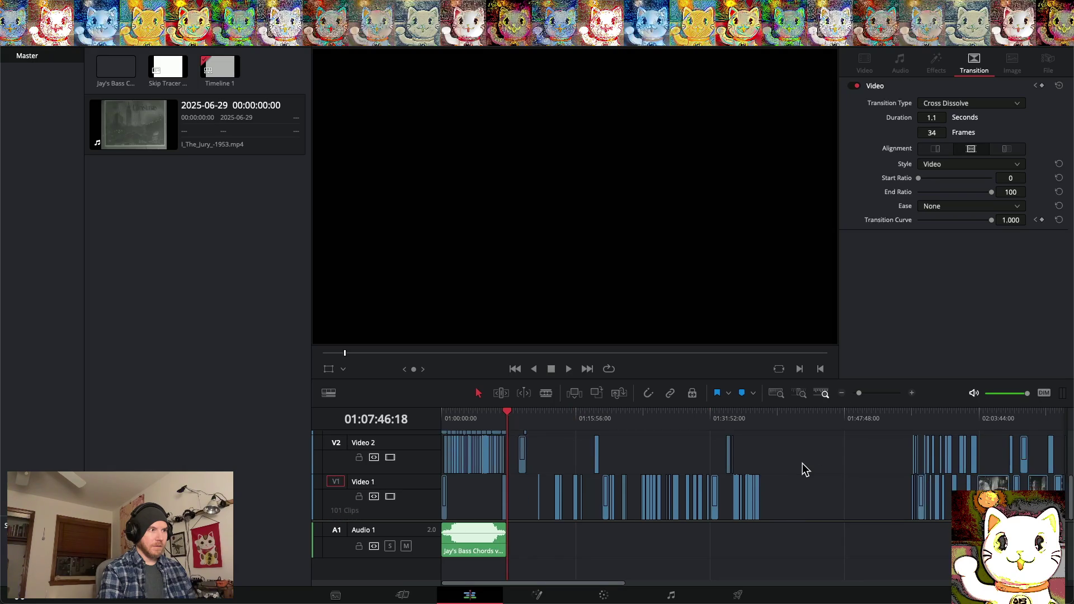
scroll(802, 463, down, 1)
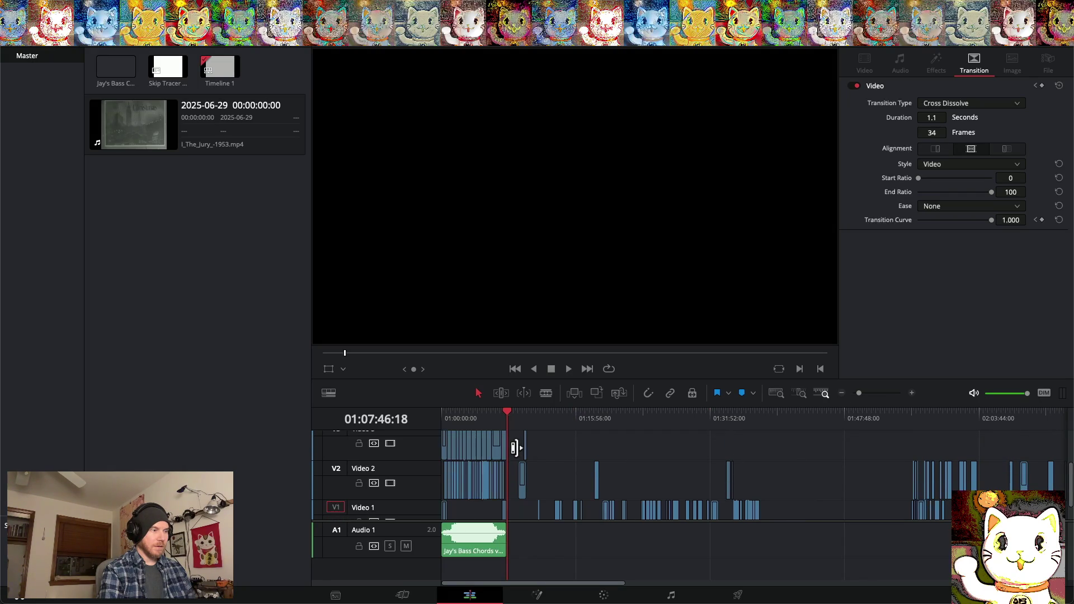
Select and delete the stray clips lying past the end of the edit
mouse_move(516, 452)
mouse_down()
mouse_move(590, 519)
mouse_move(830, 529)
mouse_up()
scroll(696, 481, right, 5)
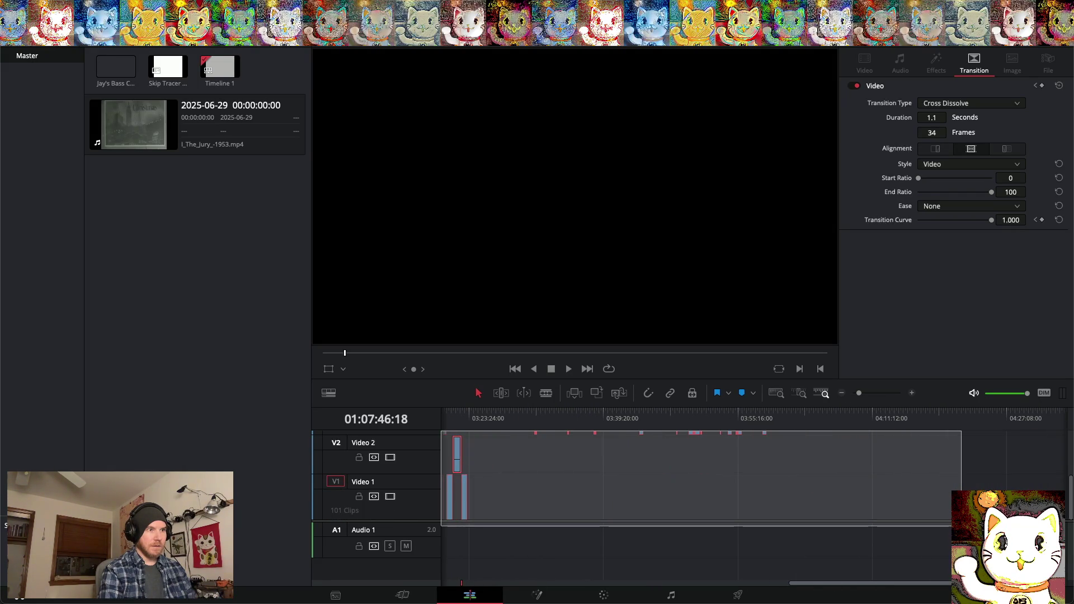
scroll(697, 481, right, 3)
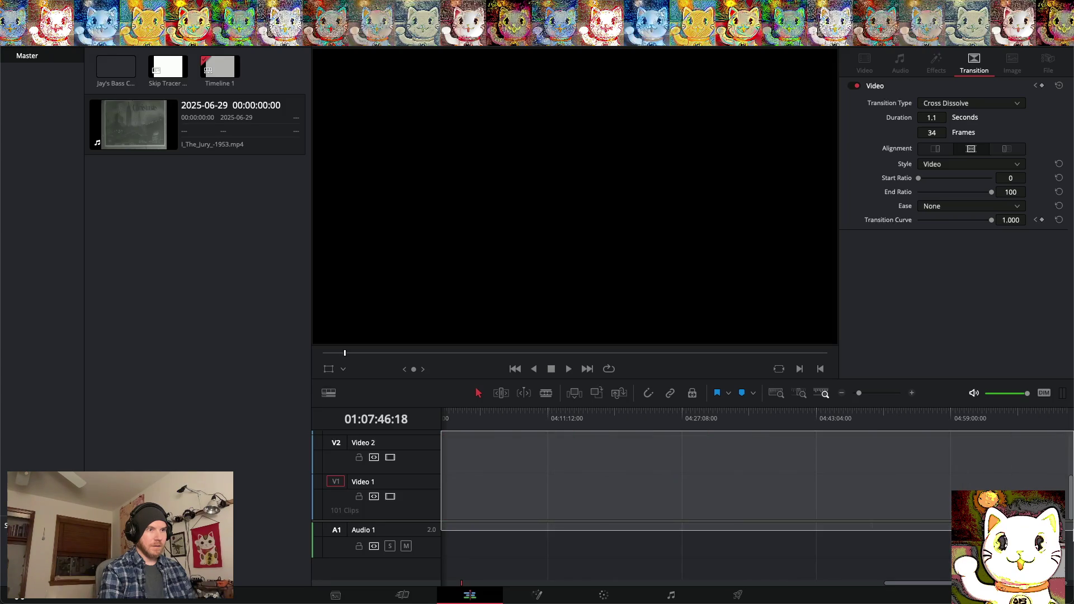
drag(1072, 532, 1072, 532)
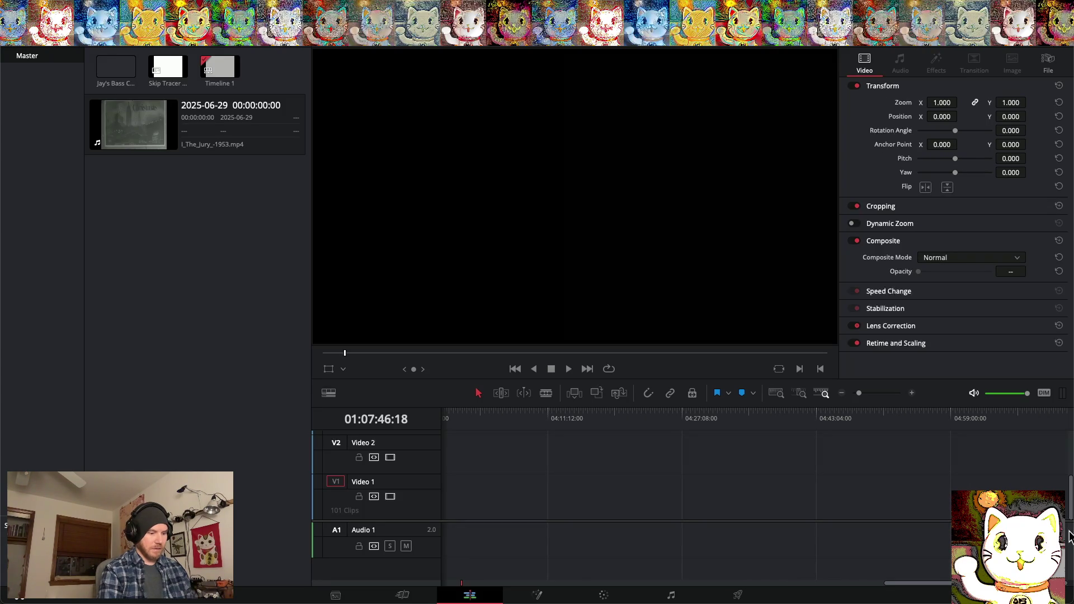
key(BackSpace)
Look over the cleaned-up timeline, then move to the Deliver page
scroll(773, 506, up, 2)
scroll(773, 506, left, 8)
scroll(773, 504, down, 1)
scroll(774, 504, right, 3)
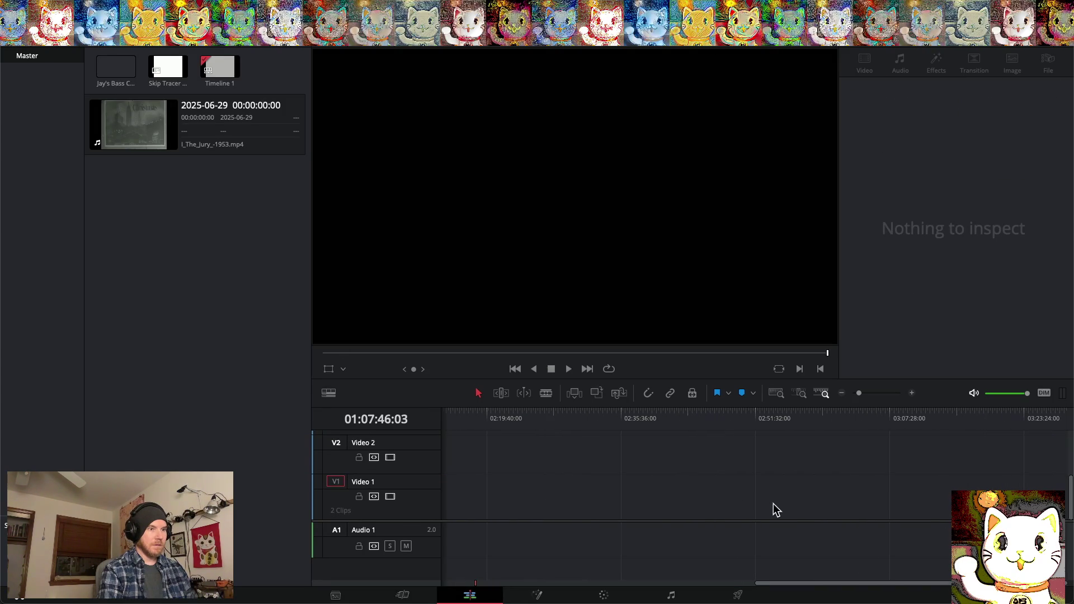
scroll(774, 504, left, 3)
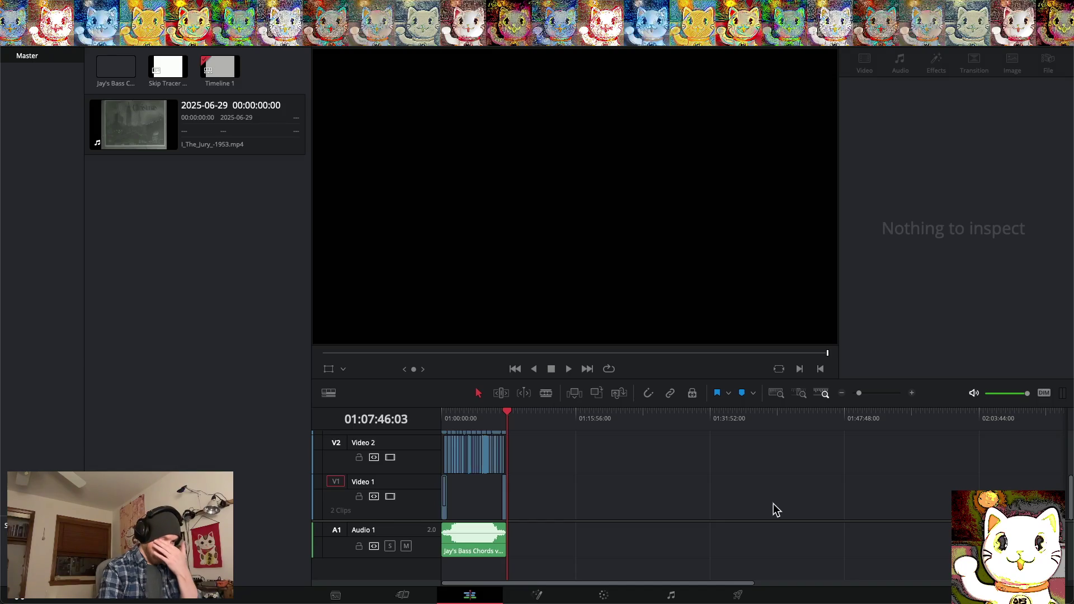
click(739, 595)
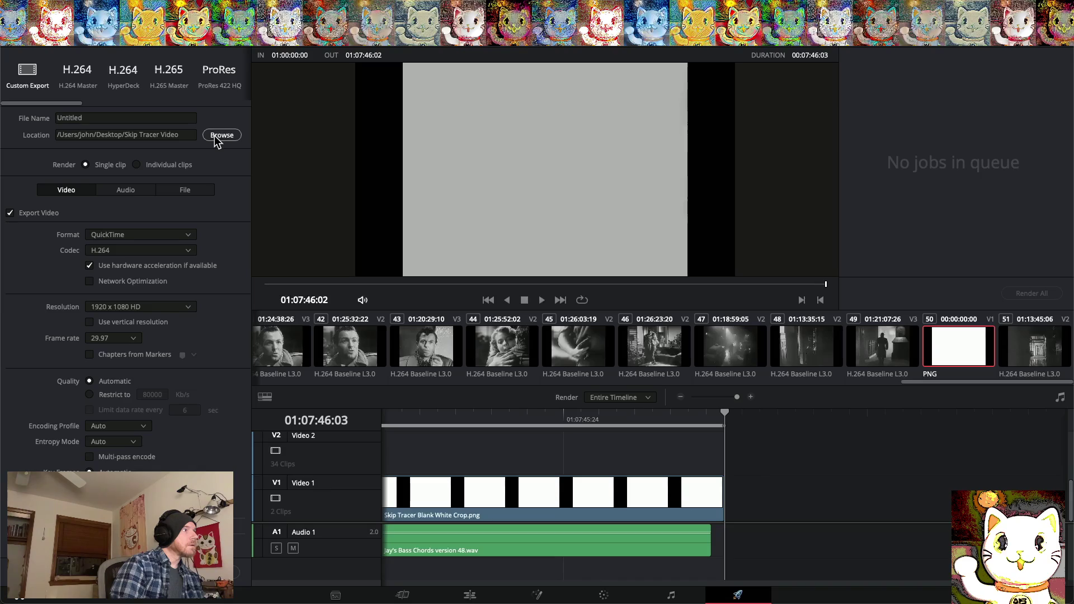
Name the output 'Skip Tracer version 6', queue the render job, and return to the Edit page
double_click(88, 118)
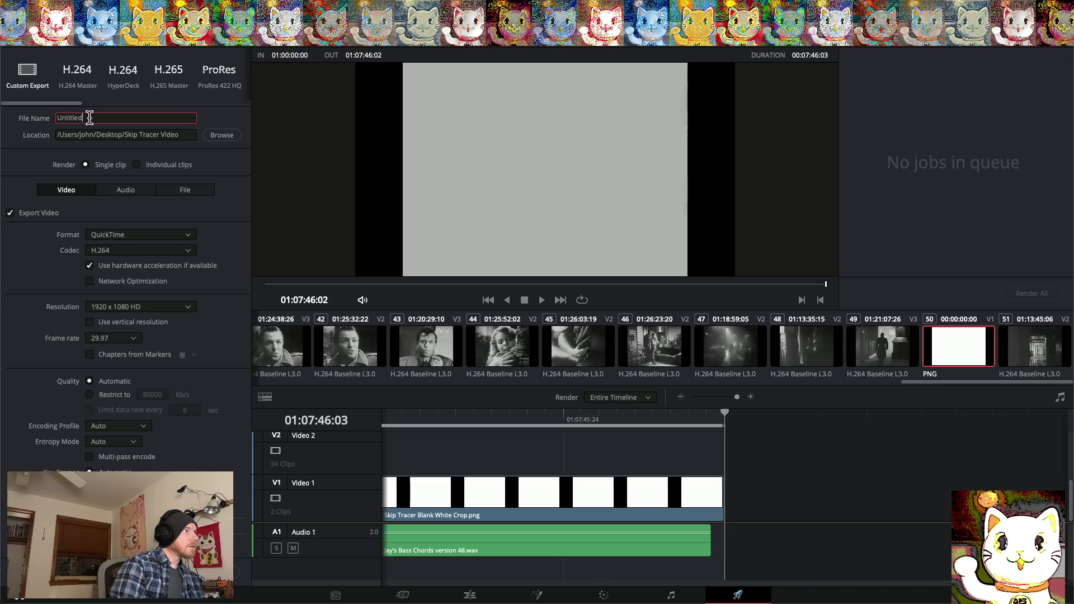
text(Skip Tracer ve)
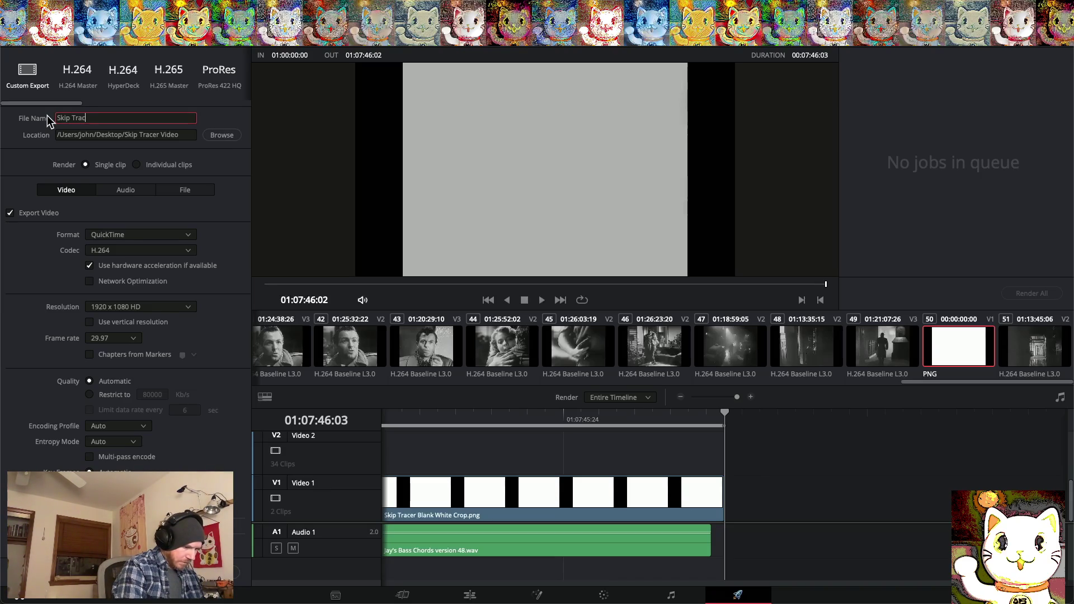
text(rsion )
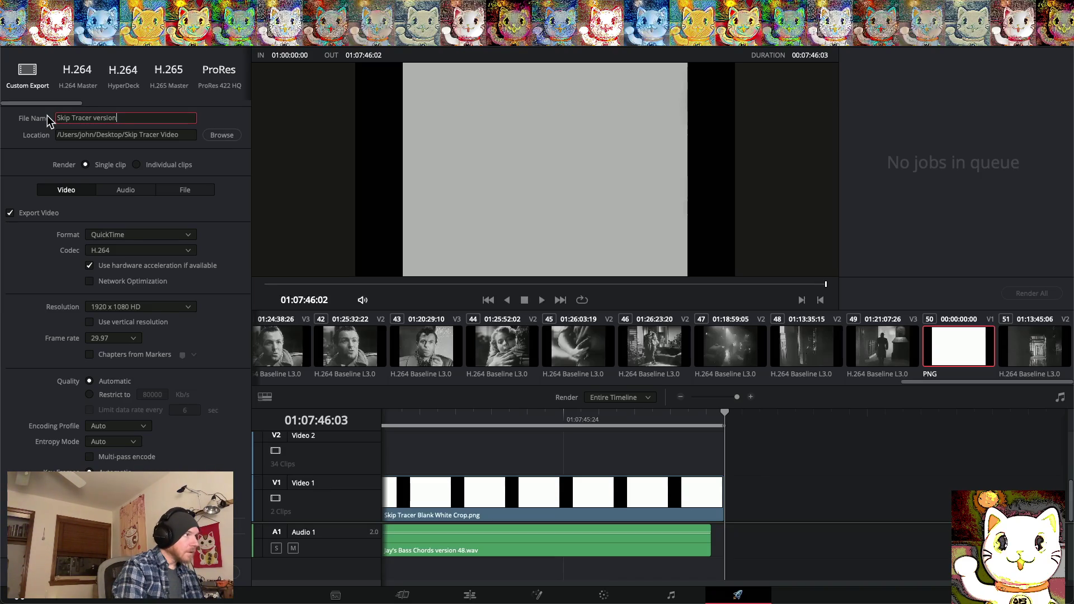
text(6)
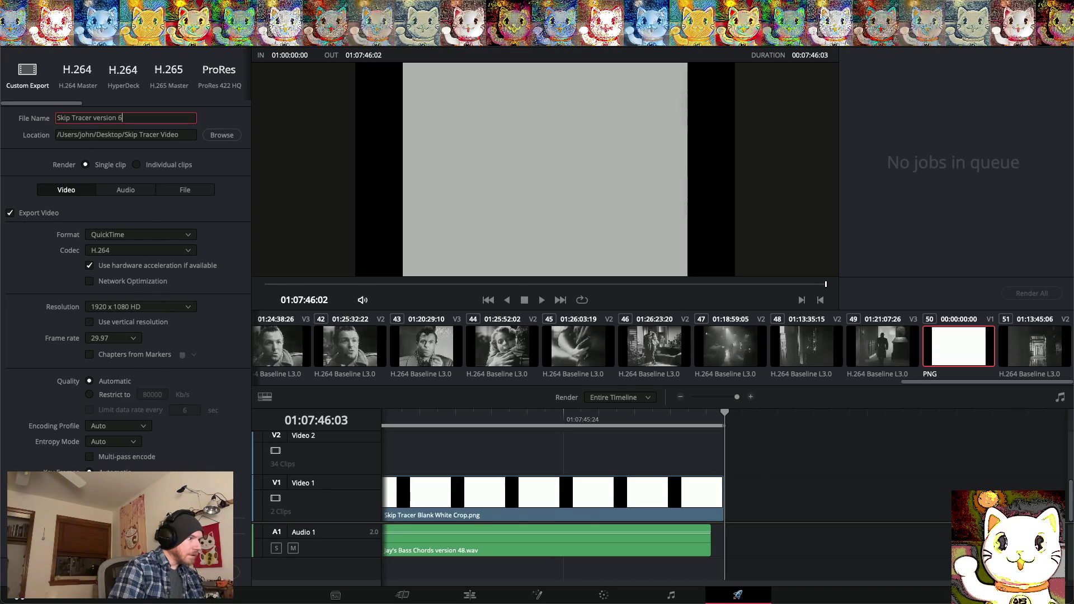
click(213, 571)
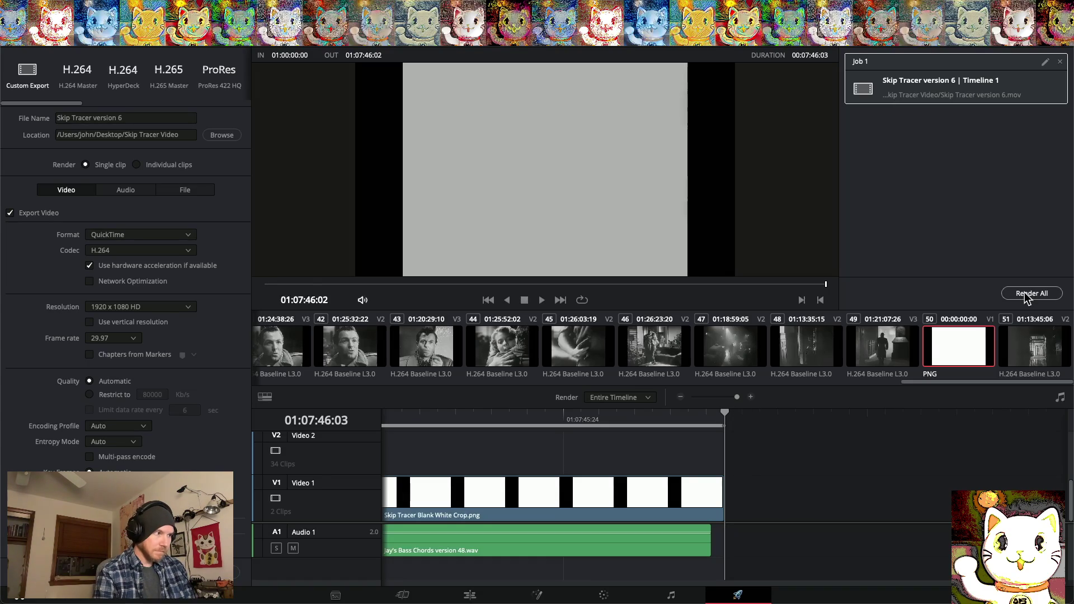
mouse_move(342, 602)
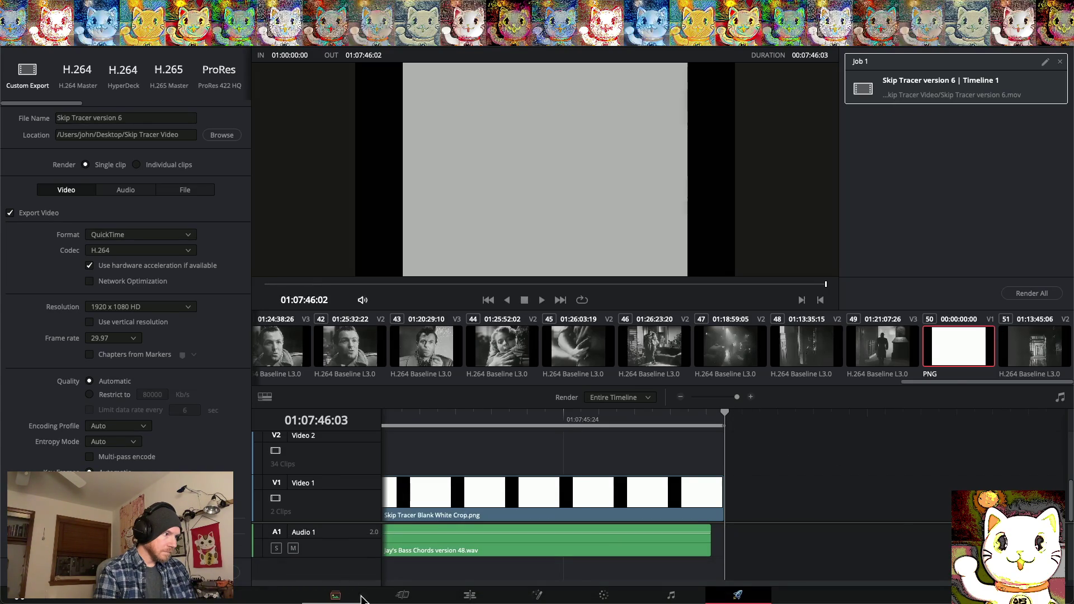
click(472, 596)
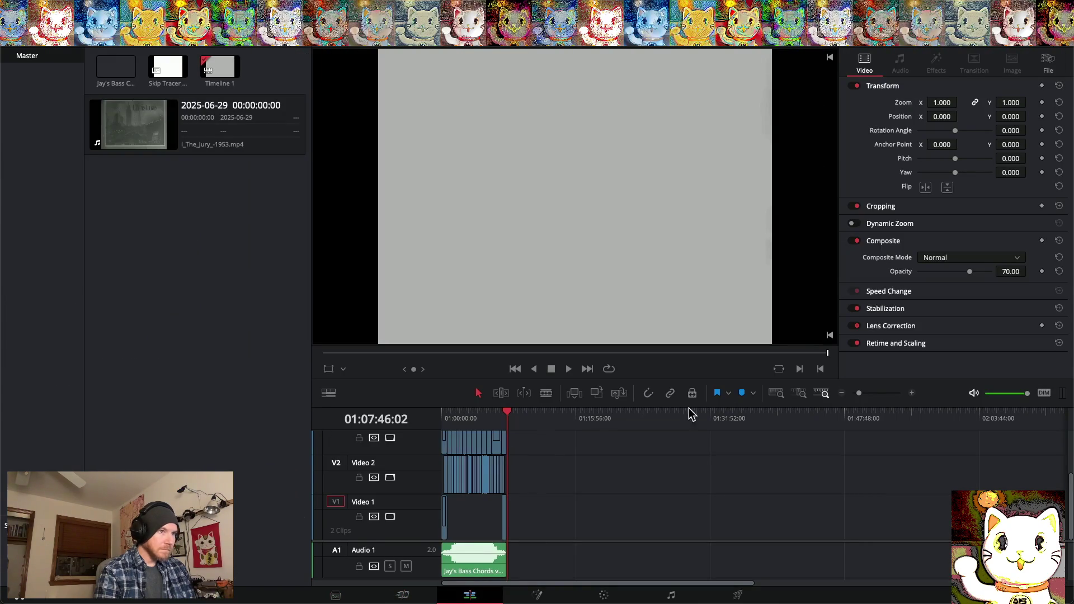
Zoom into the timeline end, trim the Video 3 film clip, and check its opacity keyframes
click(912, 393)
click(912, 392)
click(912, 393)
click(913, 393)
click(913, 393)
click(912, 393)
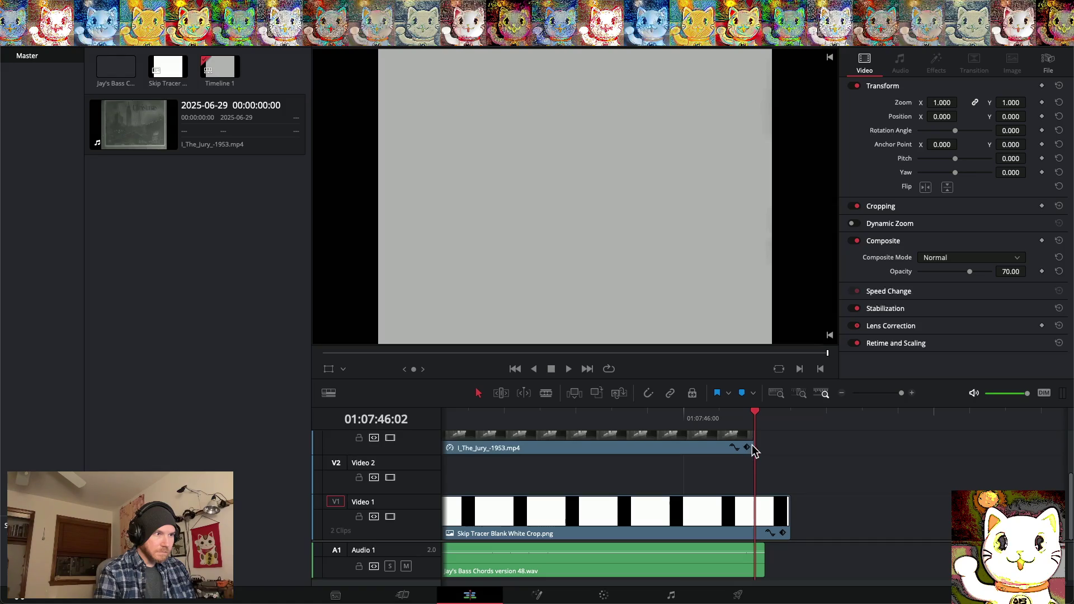
mouse_move(759, 447)
mouse_down()
mouse_move(775, 450)
mouse_move(751, 442)
mouse_move(766, 441)
mouse_up()
scroll(763, 448, up, 3)
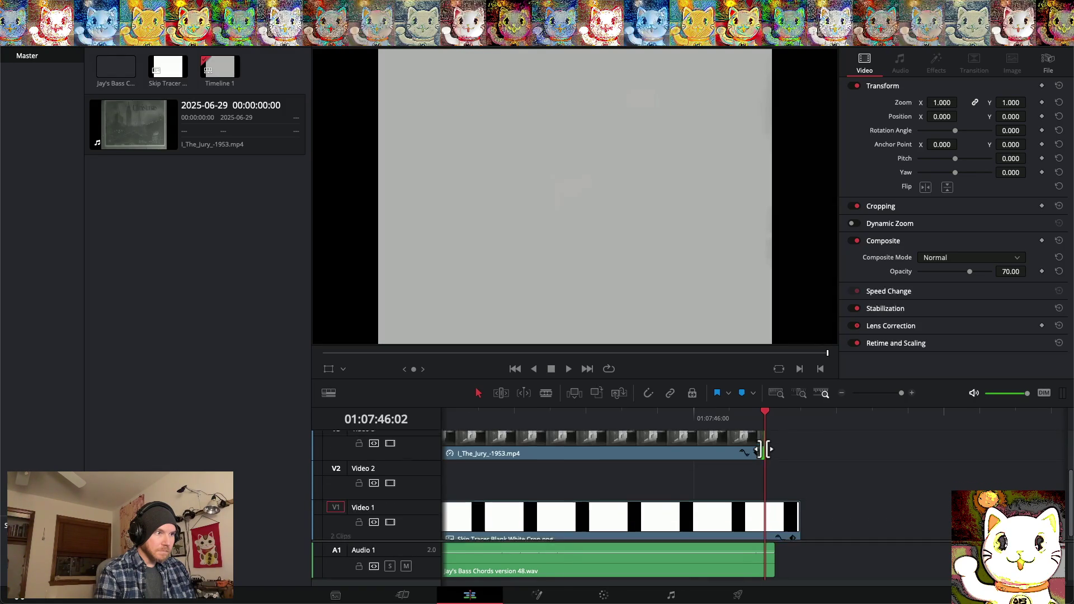
click(745, 482)
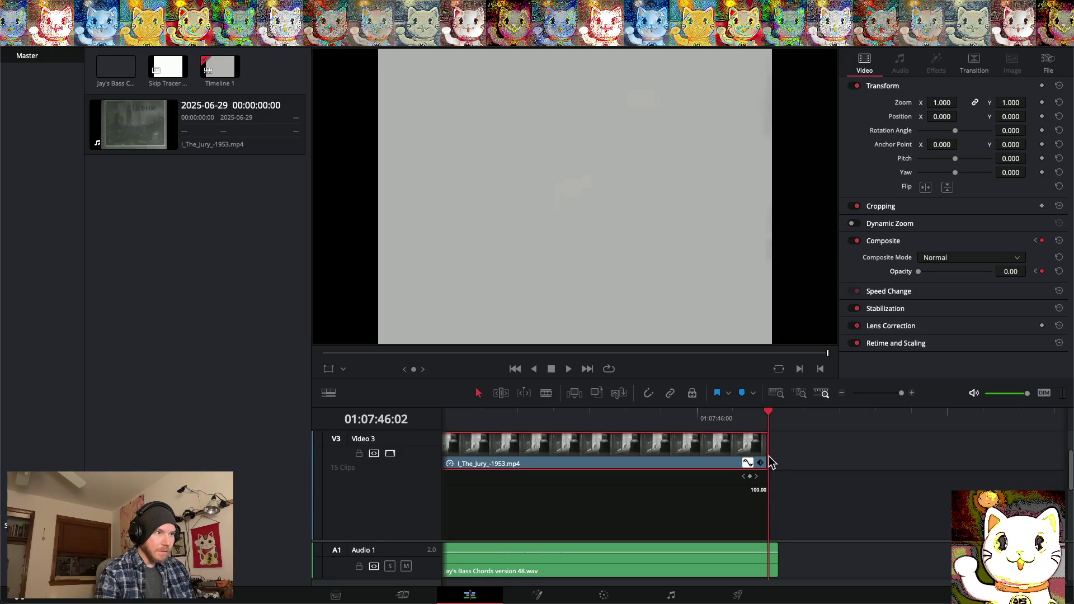
scroll(761, 467, down, 3)
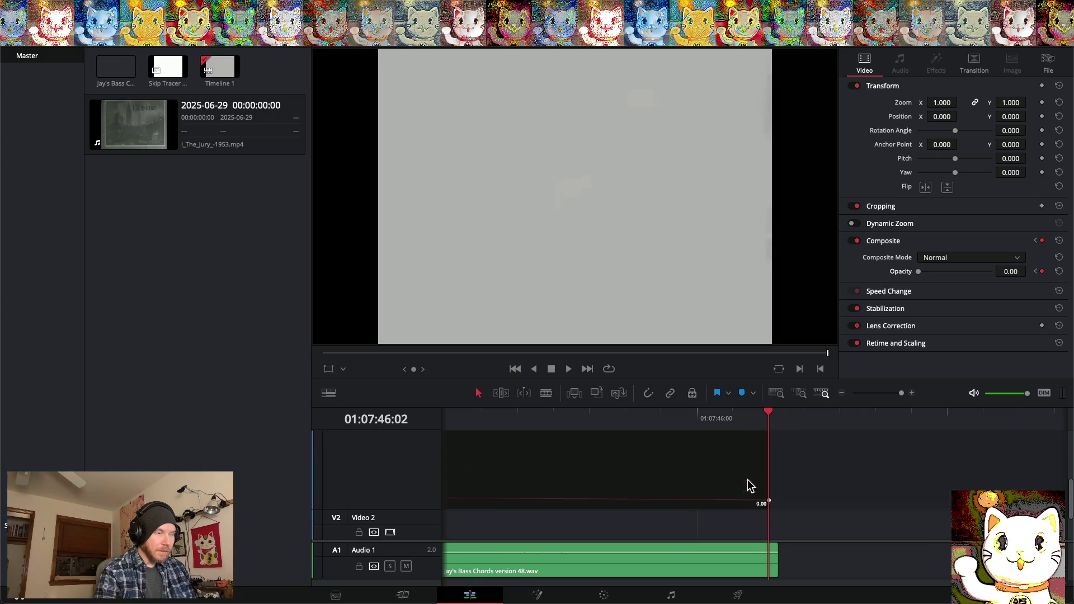
scroll(750, 484, down, 2)
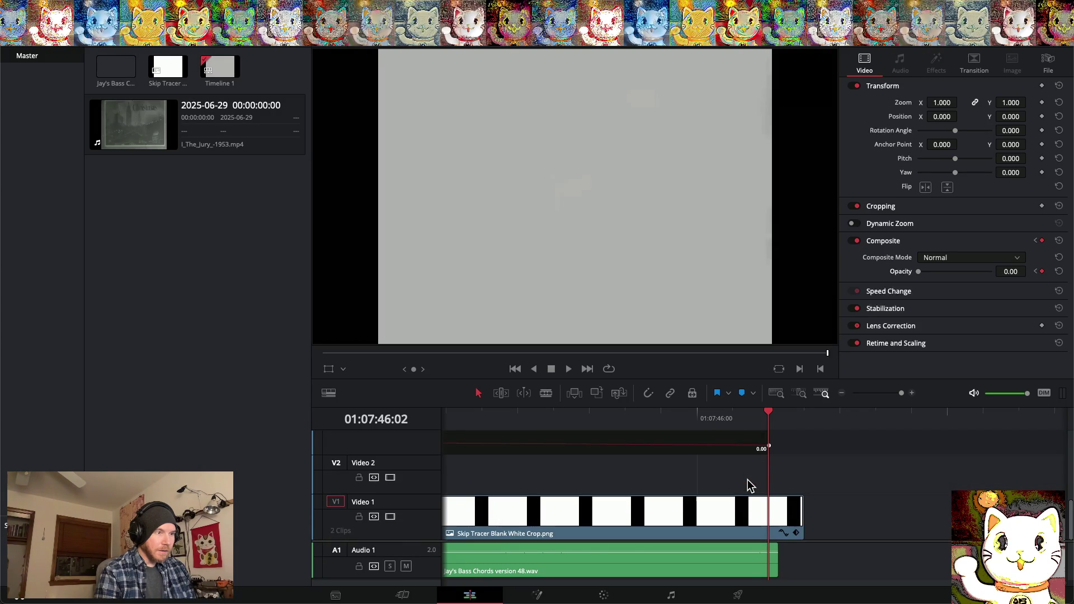
Trim the end of the white Skip Tracer clip on Video 1 to match
click(801, 510)
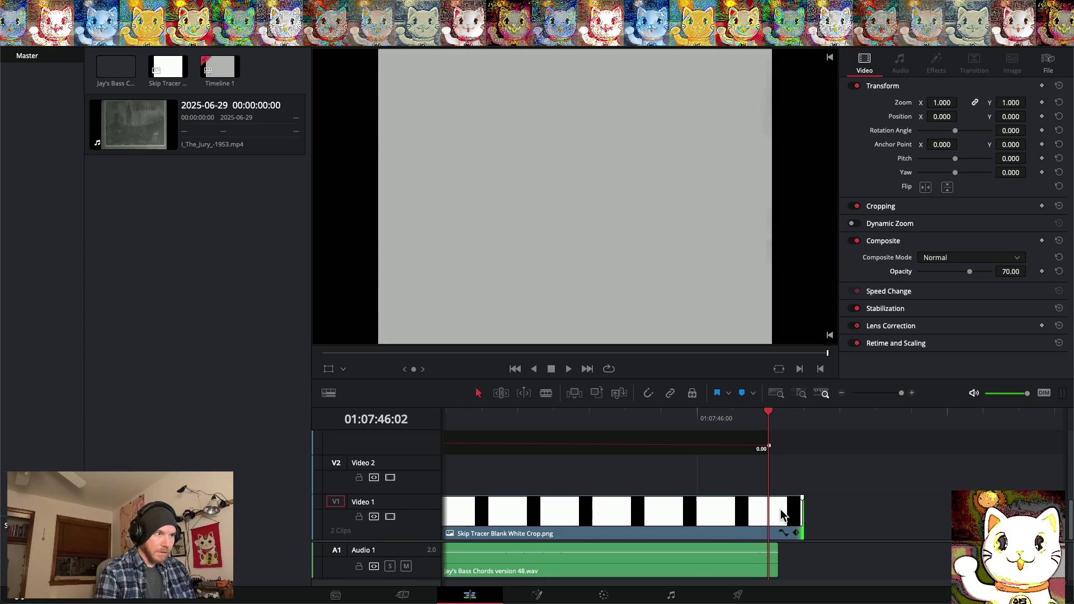
scroll(782, 515, up, 3)
key(Right)
scroll(781, 509, down, 3)
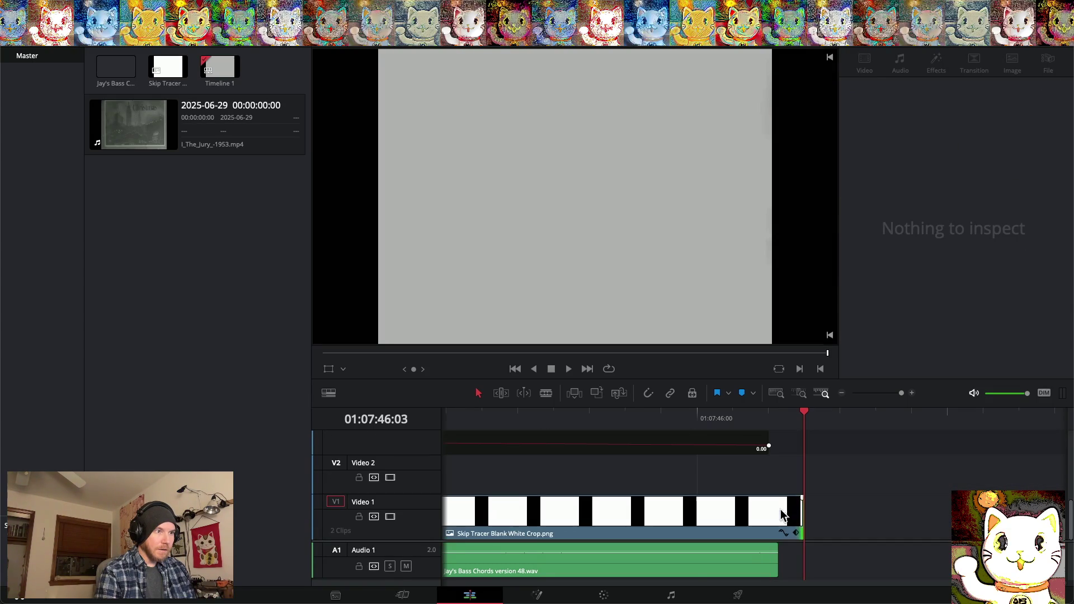
mouse_move(796, 522)
mouse_down()
mouse_move(719, 521)
mouse_move(769, 522)
mouse_up()
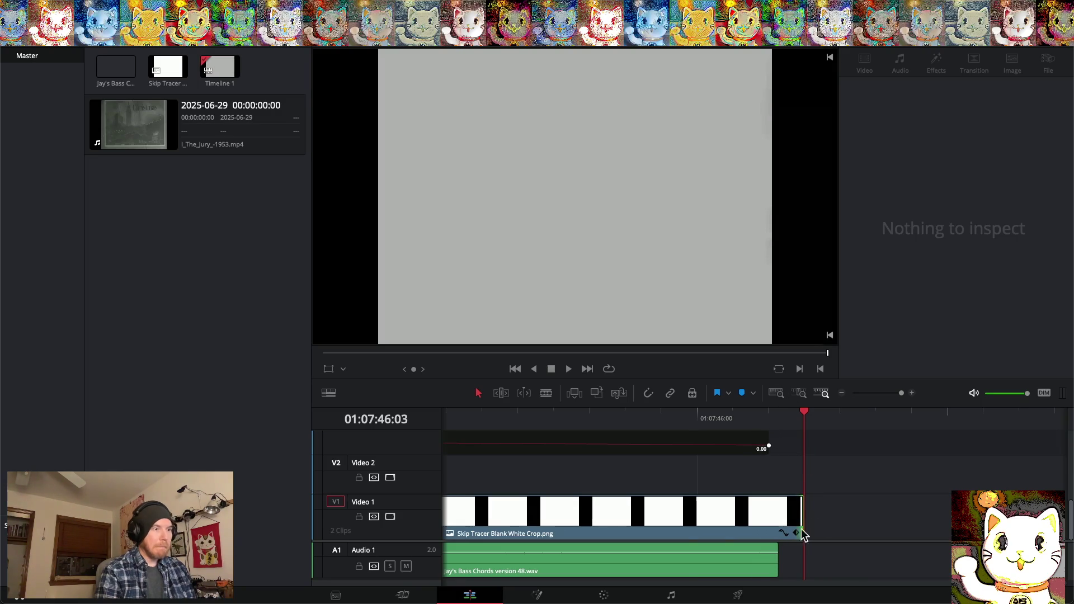
On the Deliver page, confirm the file name and start rendering the Skip Tracer version 6 job
click(739, 596)
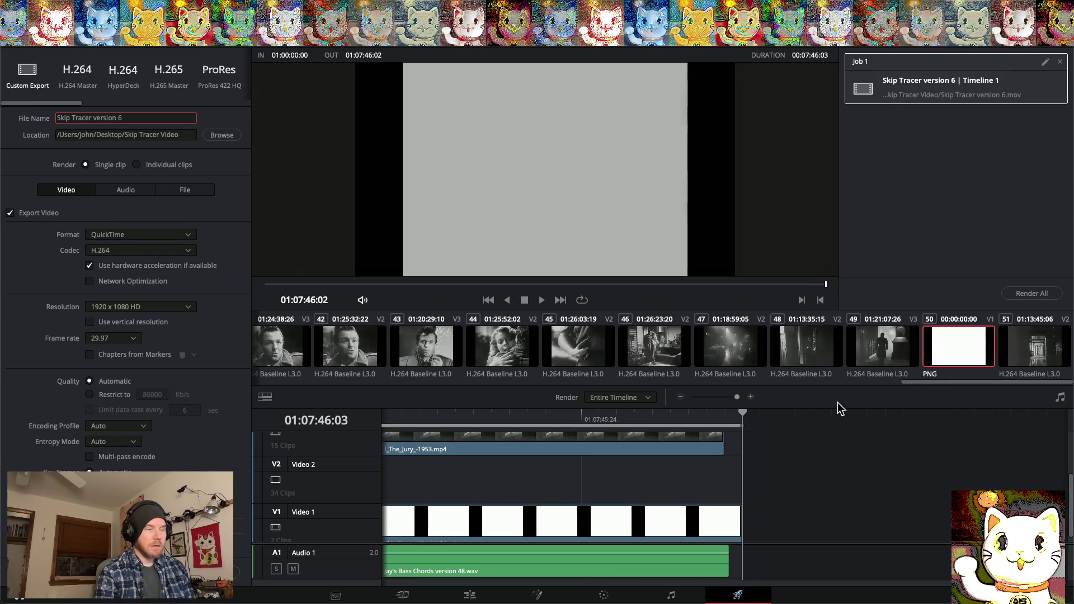
click(744, 593)
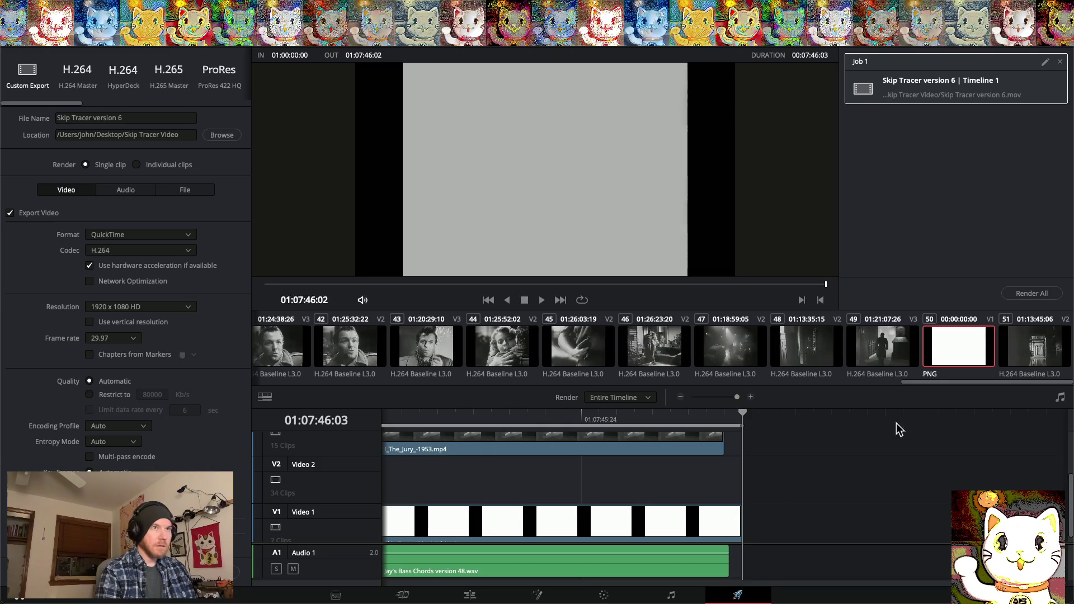
click(1033, 295)
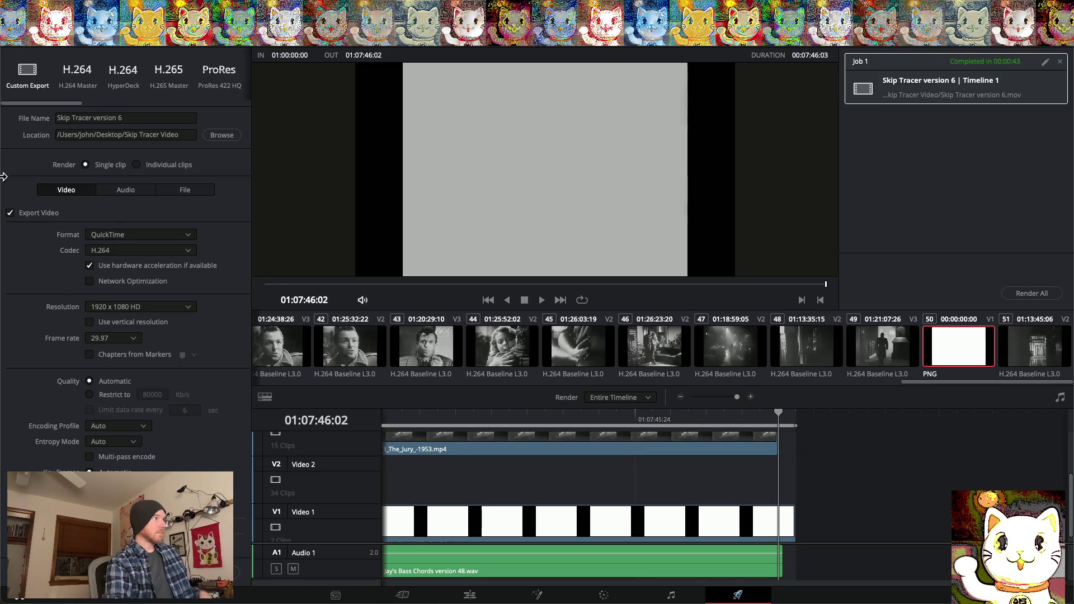
After the render finishes, hide DaVinci Resolve to reveal Finder
key(super+h)
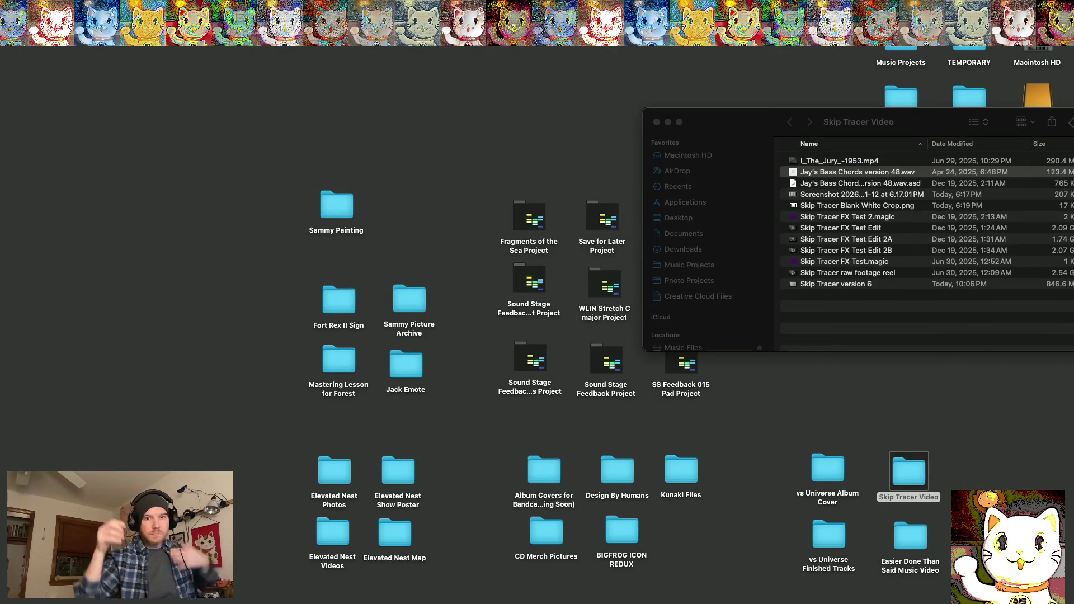
Open the rendered Skip Tracer version 6 file in VLC via Open With
click(861, 286)
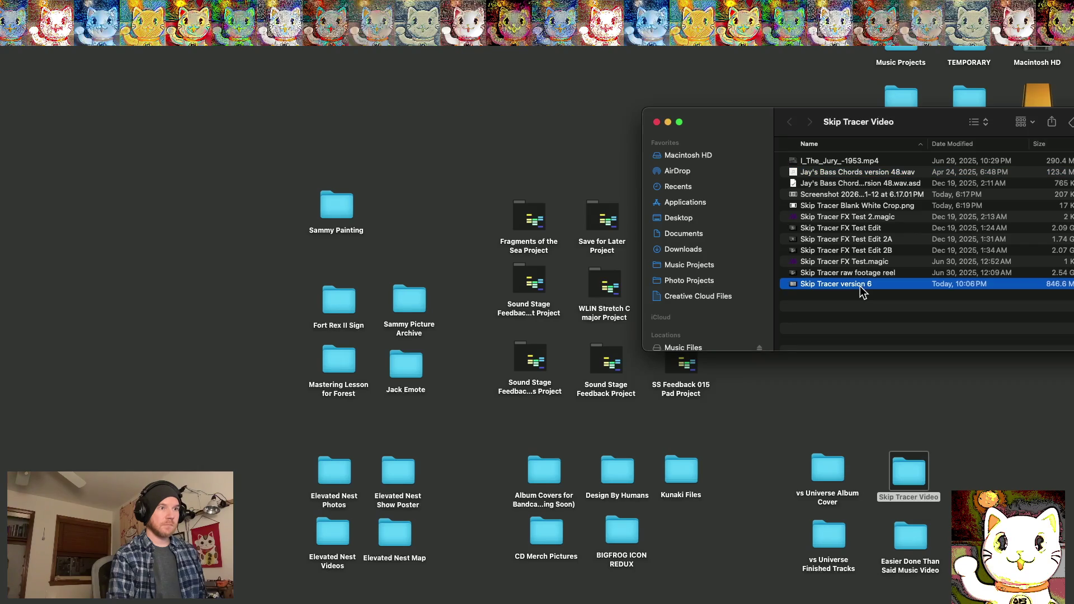
right_click(861, 291)
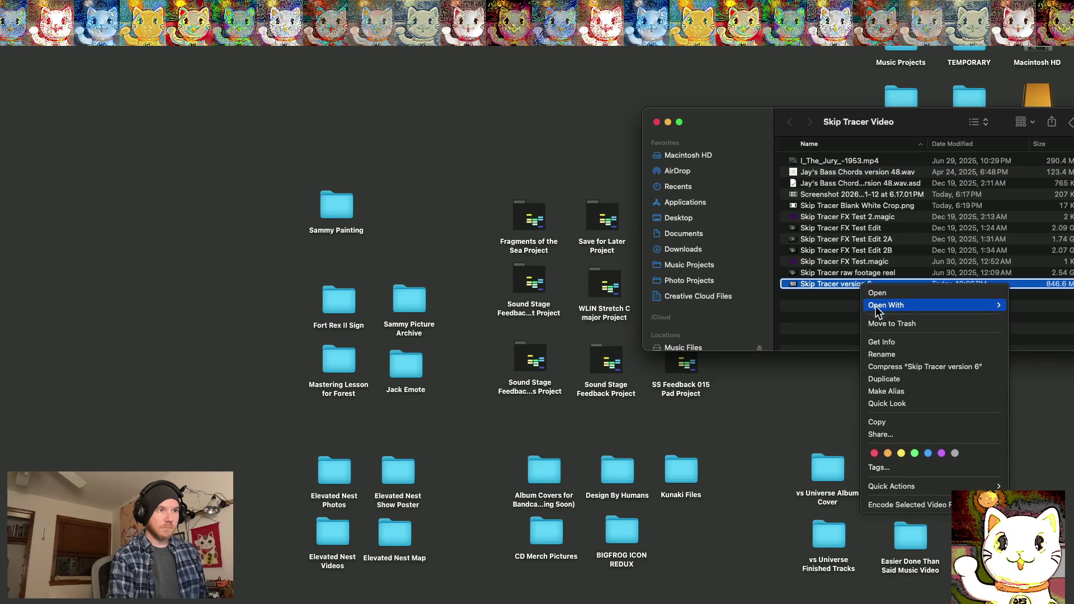
mouse_move(878, 312)
click(788, 387)
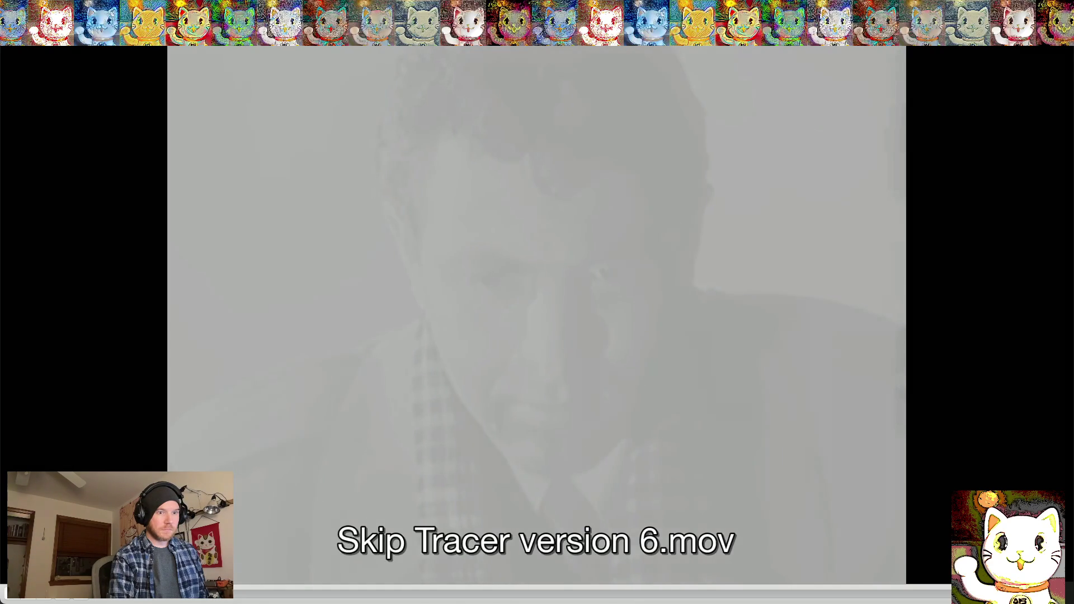
Turn off Repeat in VLC's Playback menu and play the video full screen
click(193, 6)
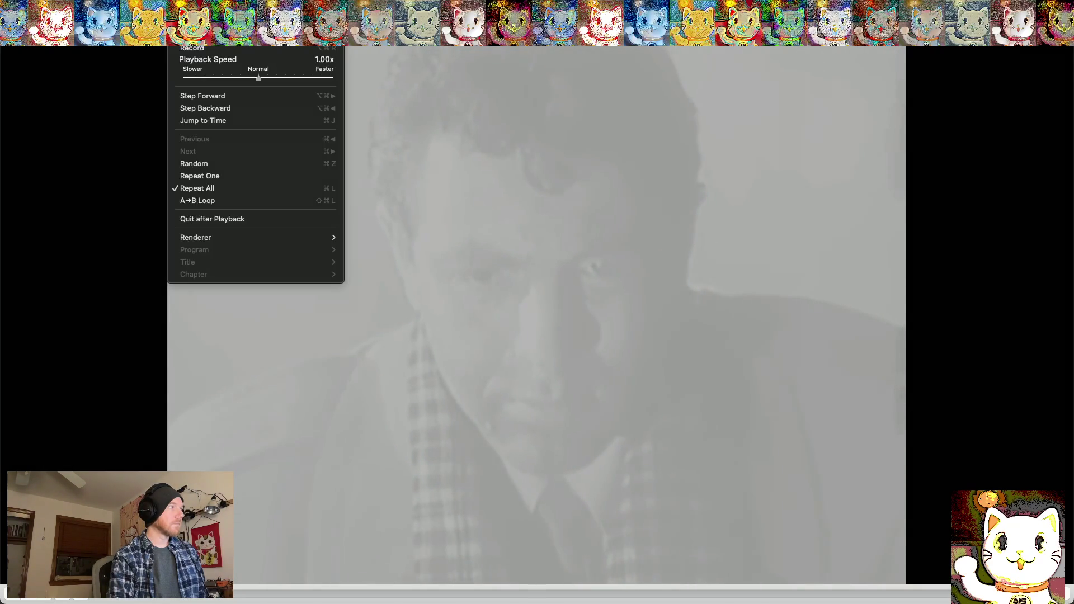
click(228, 188)
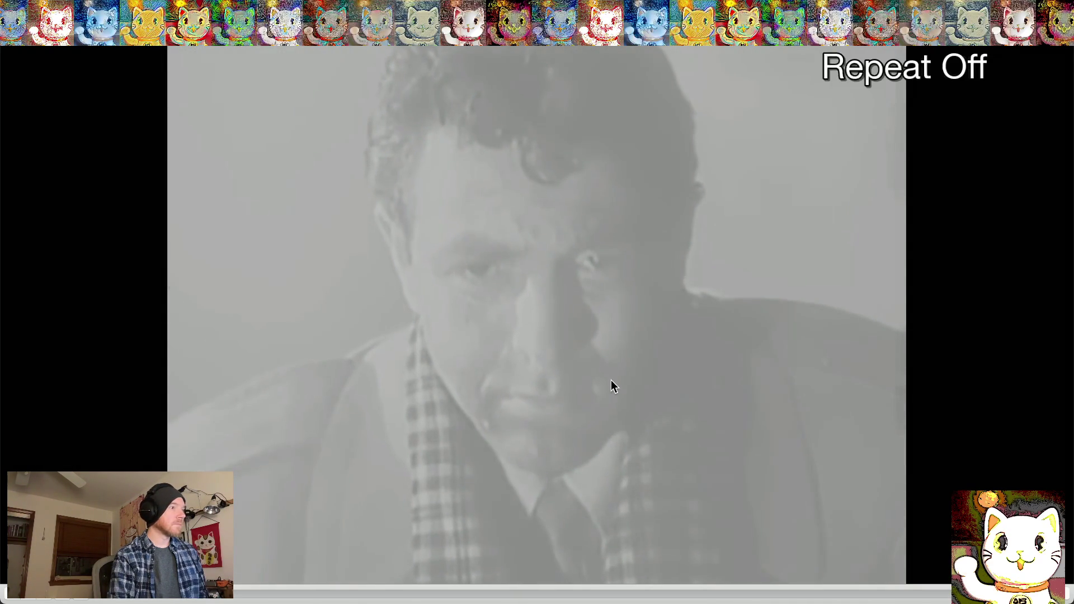
key(super+f)
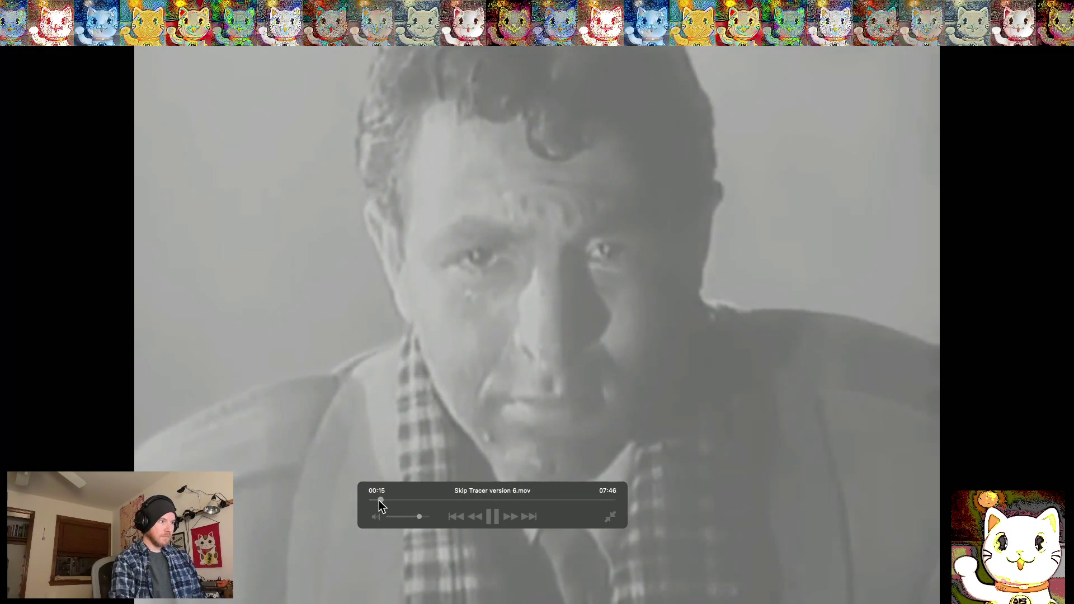
Rewind the video to the start, watch it to the white ending, then close VLC
drag(378, 501, 347, 500)
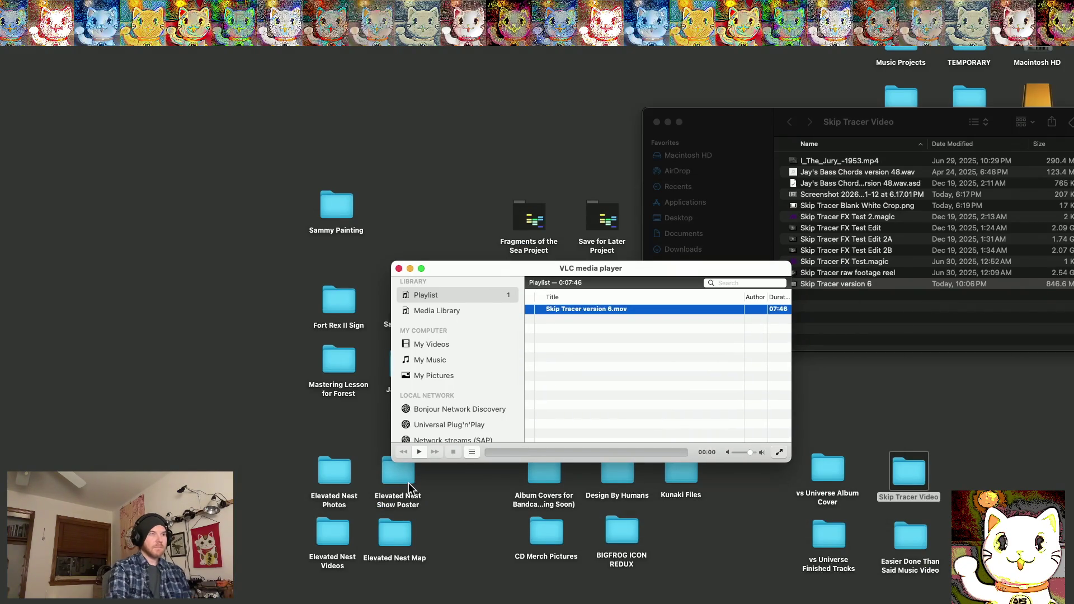
click(399, 270)
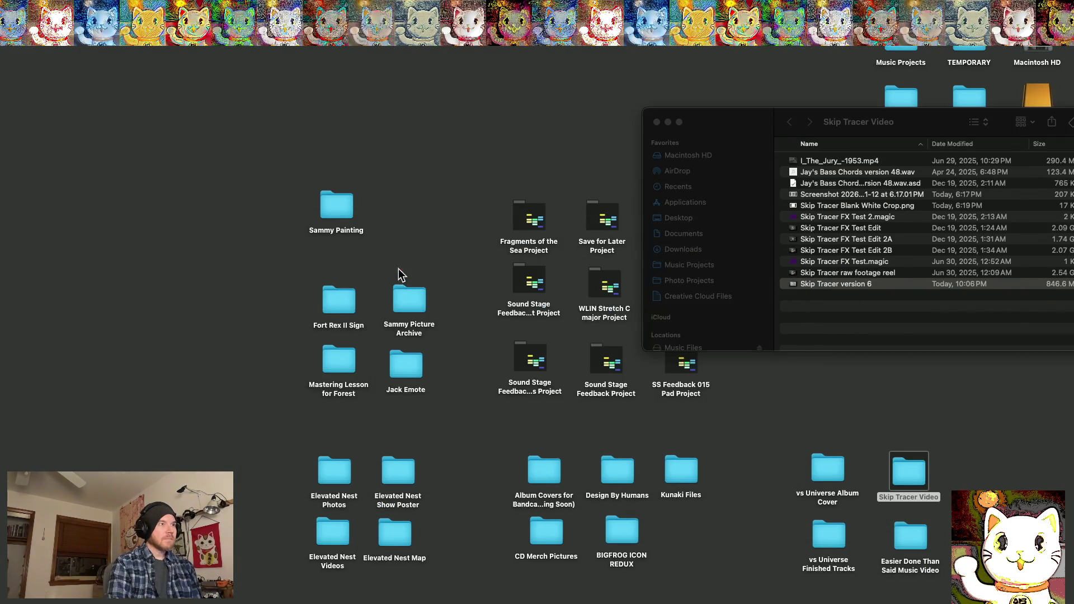
Dismiss Magic's missing-audio-input warning, leaving an empty Scene 0
key(F11)
mouse_move(705, 600)
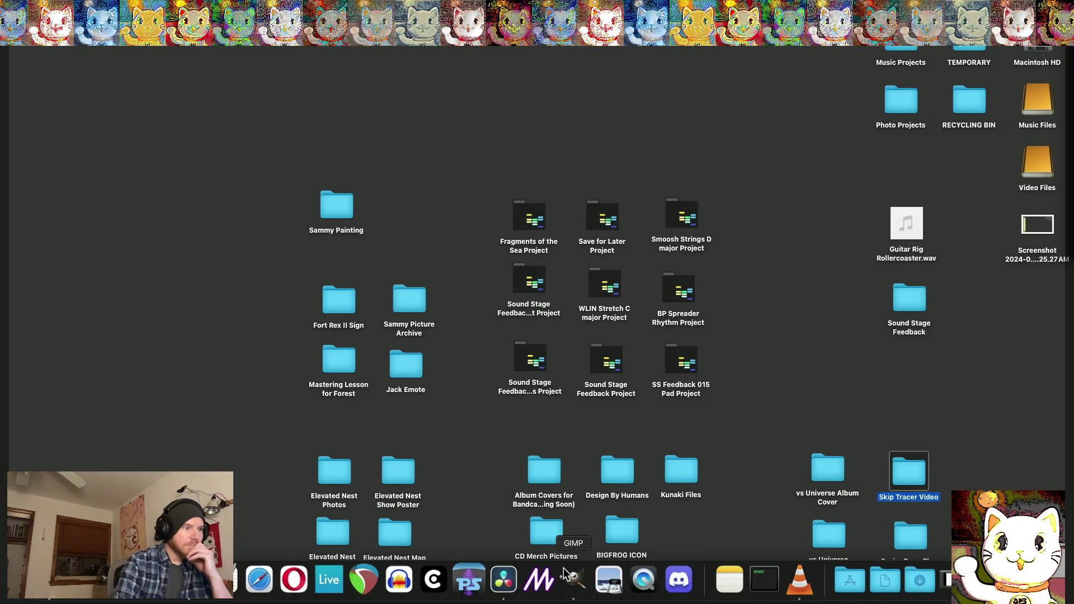
key(F11)
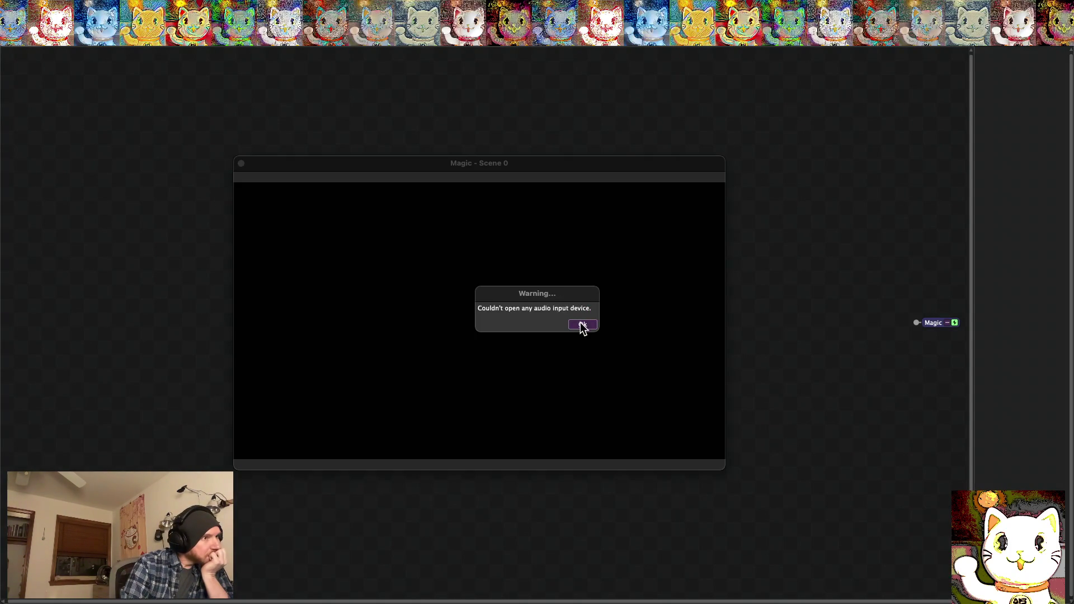
click(582, 325)
click(65, 6)
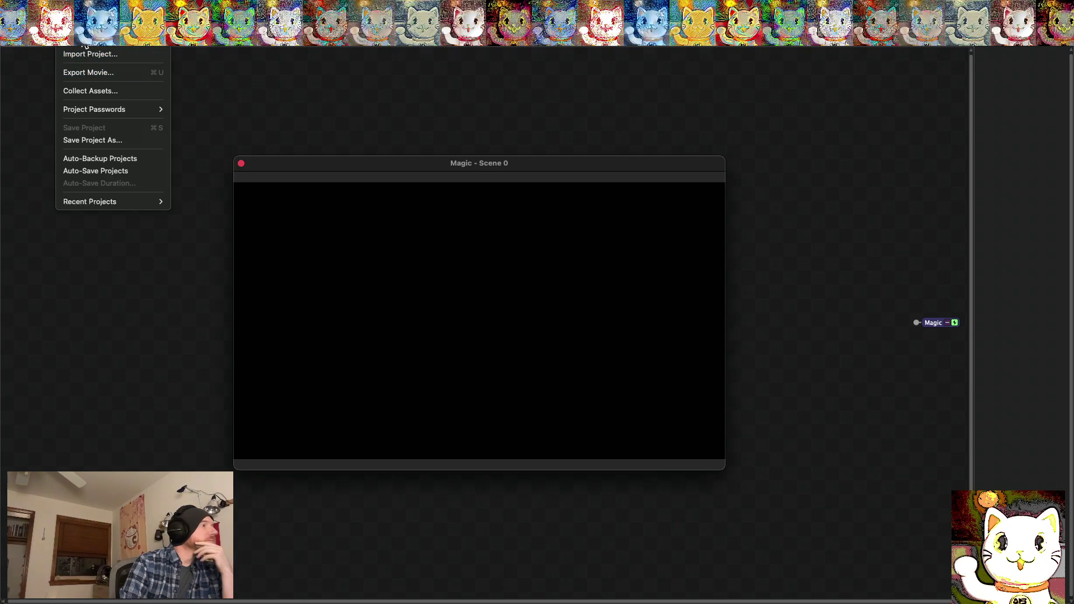
Open recent project Skip Tracer FX Test 2, then switch to Skip Tracer FX Test.magic
mouse_move(101, 199)
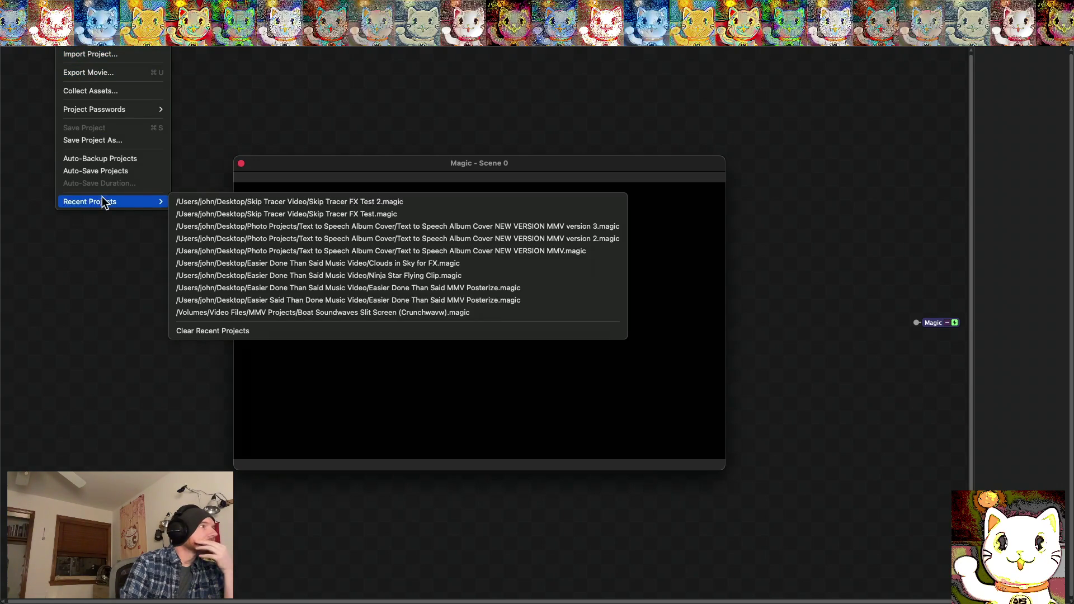
click(202, 202)
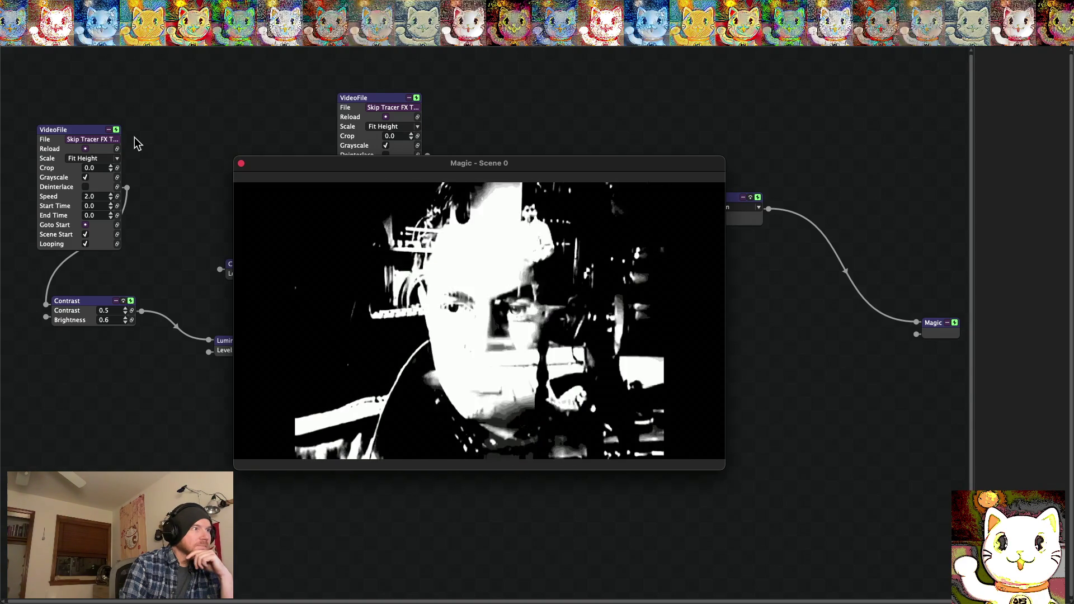
click(67, 7)
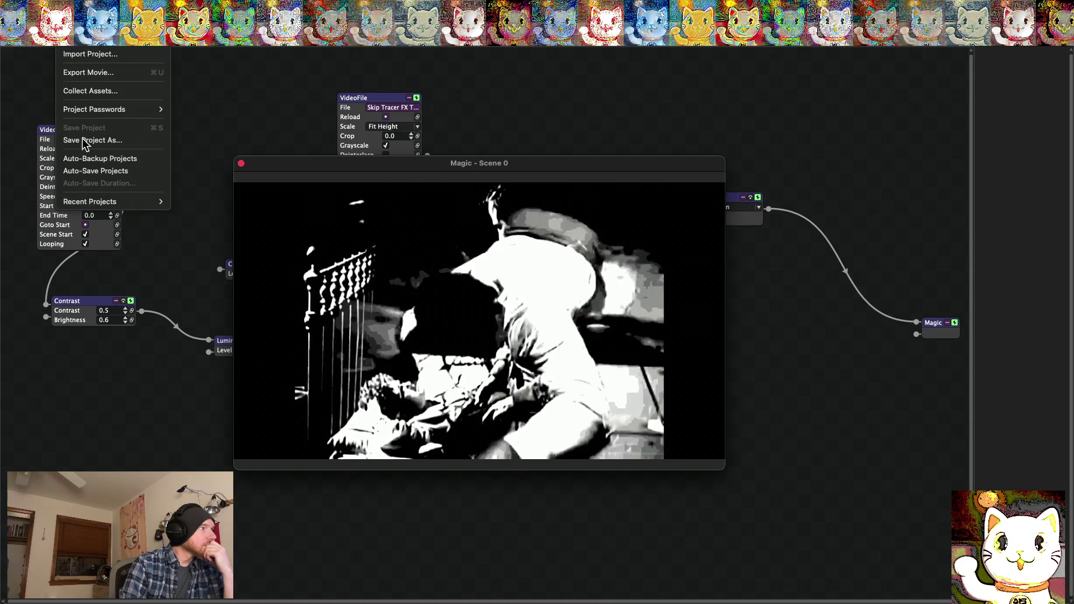
mouse_move(140, 202)
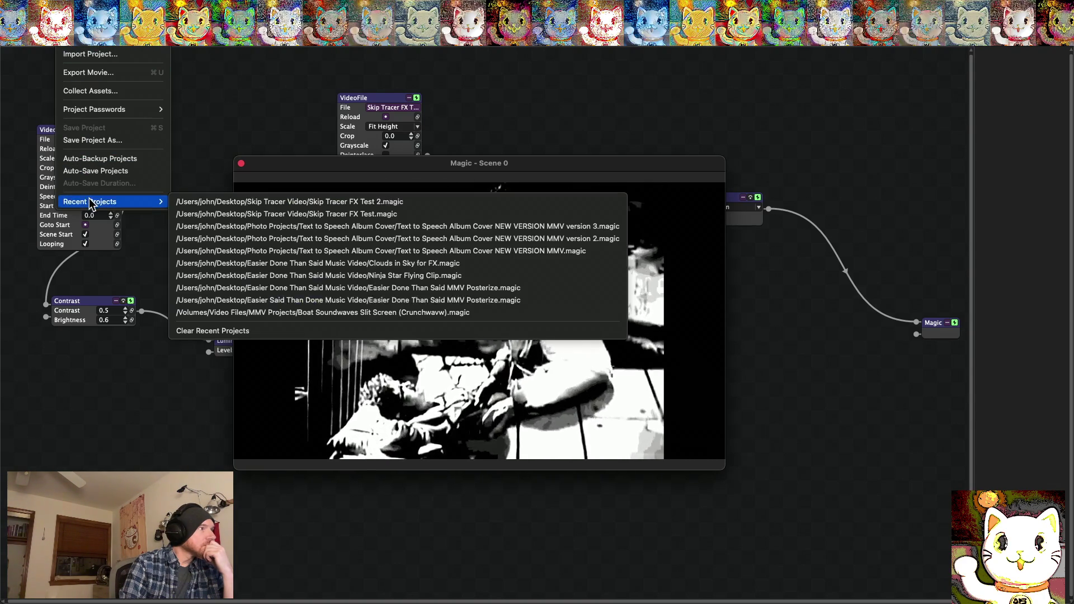
click(198, 213)
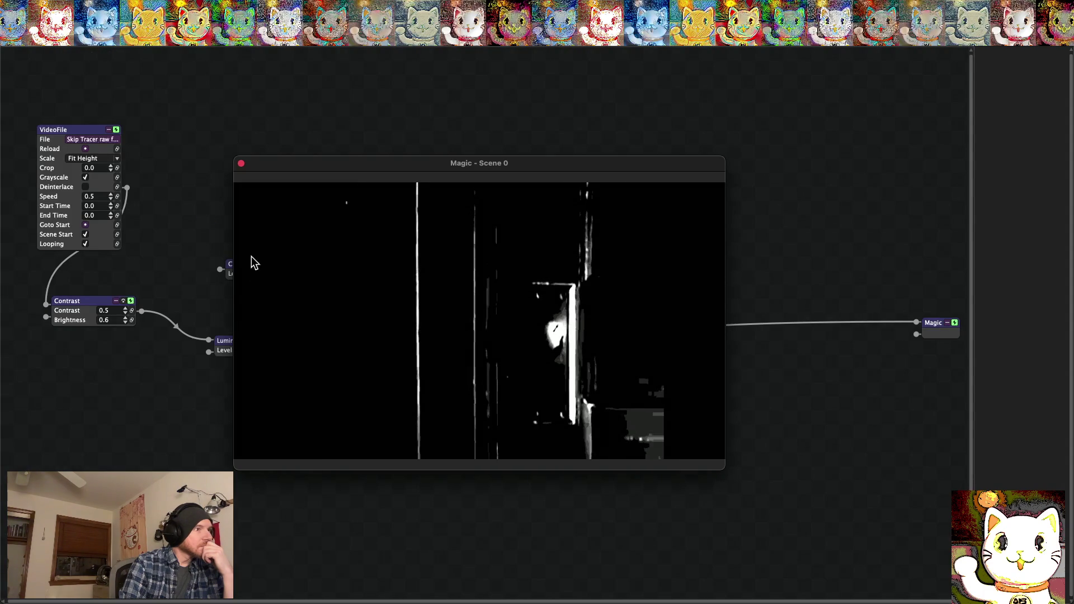
Raise the VideoFile node's playback speed to 1.0
mouse_move(306, 162)
mouse_down()
mouse_move(297, 451)
mouse_move(295, 411)
mouse_up()
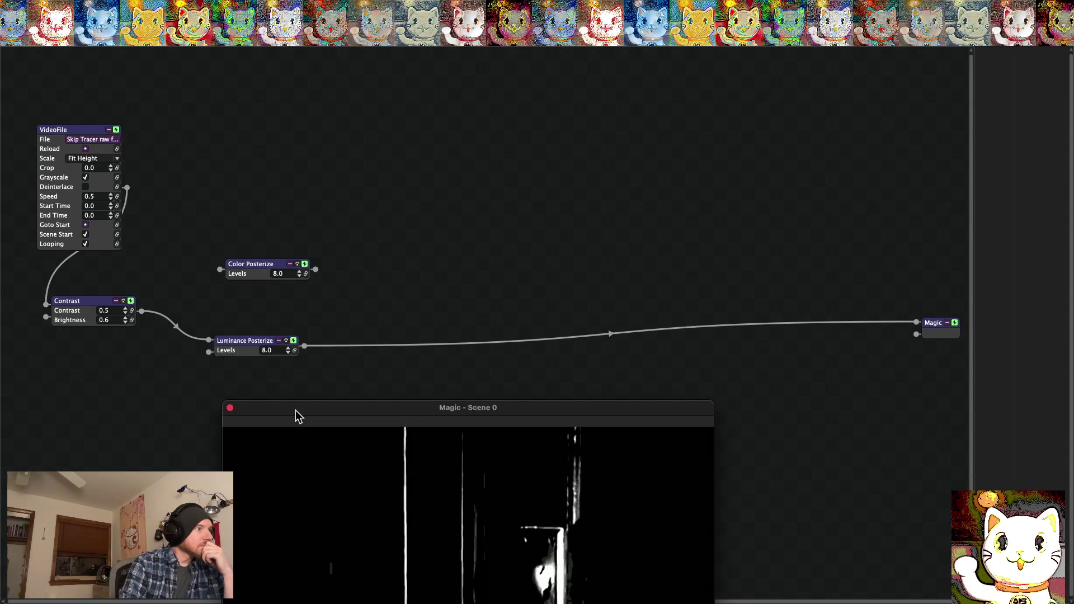
click(111, 195)
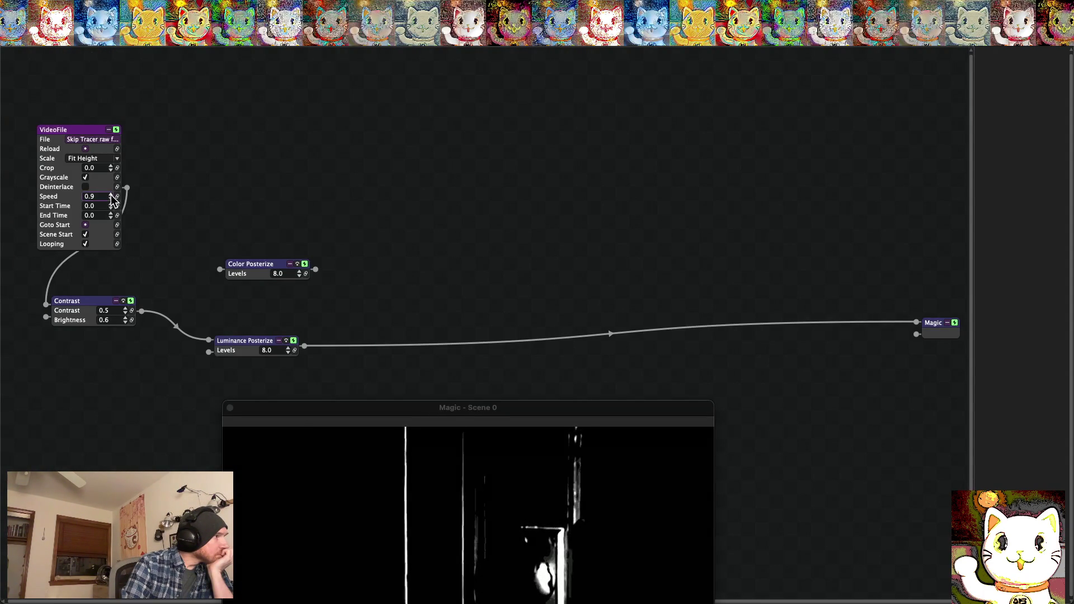
click(110, 194)
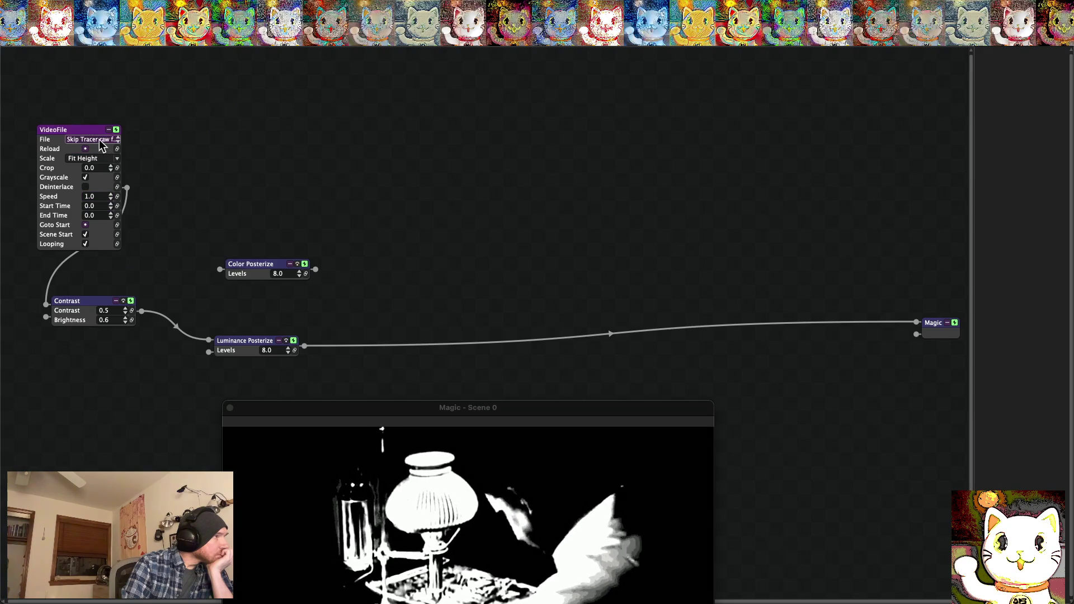
Load the Skip Tracer version 6 movie into the VideoFile node and show Scene 0 full screen
click(102, 145)
click(512, 284)
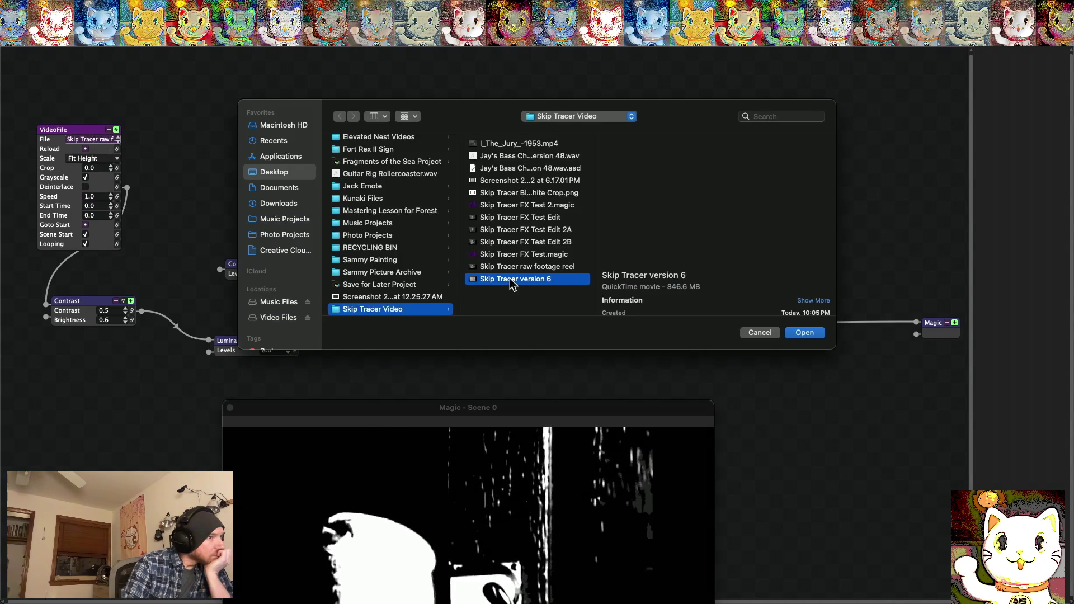
click(804, 333)
mouse_move(505, 420)
mouse_down()
mouse_move(509, 176)
mouse_move(559, 159)
mouse_move(549, 180)
mouse_up()
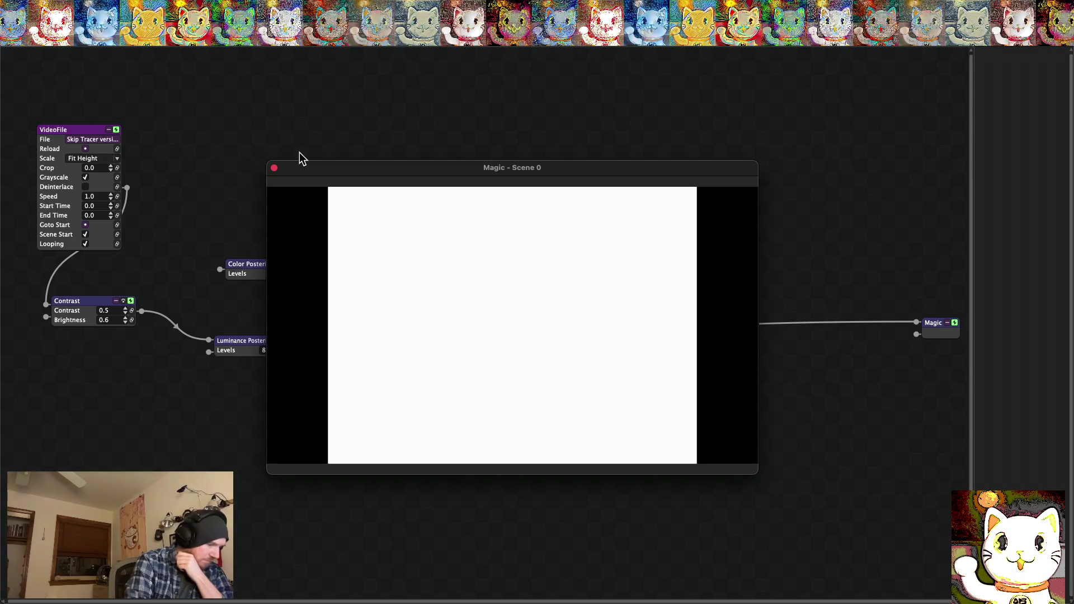
key(super+f)
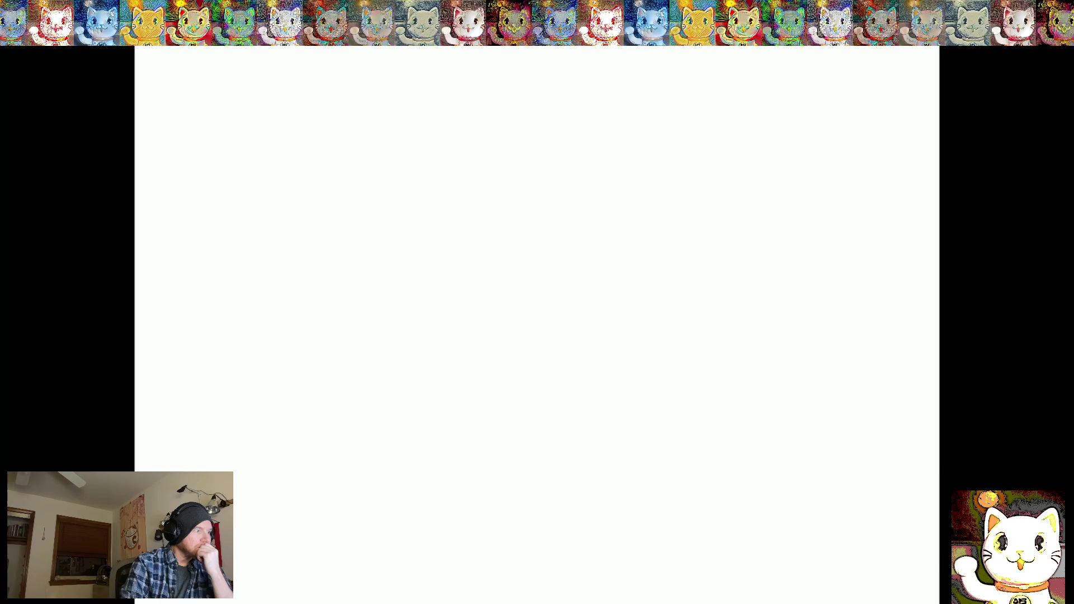
Return the Scene 0 preview to a window, then make it full screen again
key(super+f)
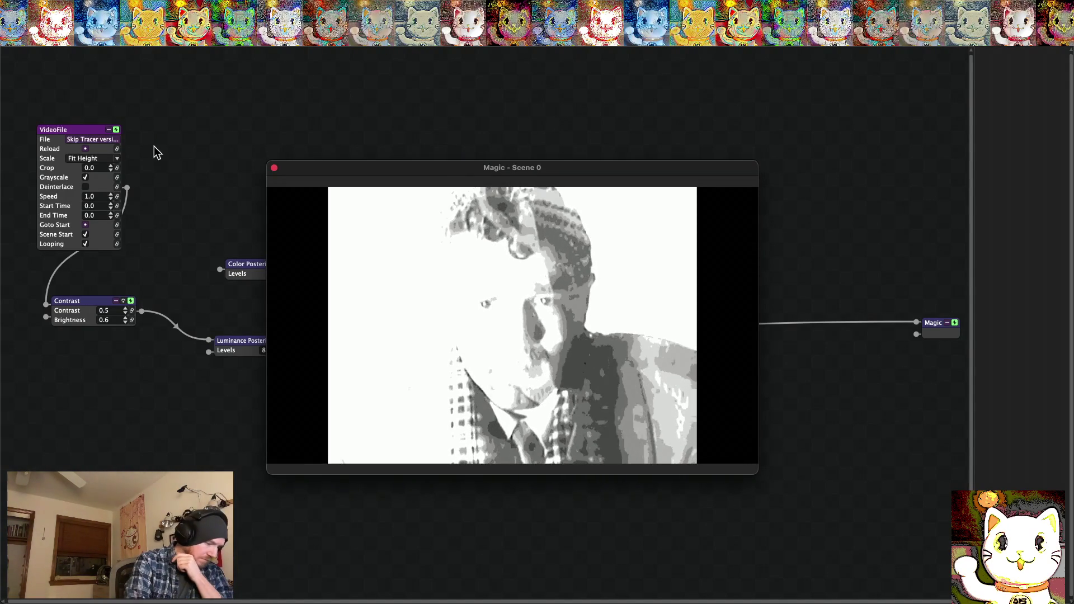
key(super+f)
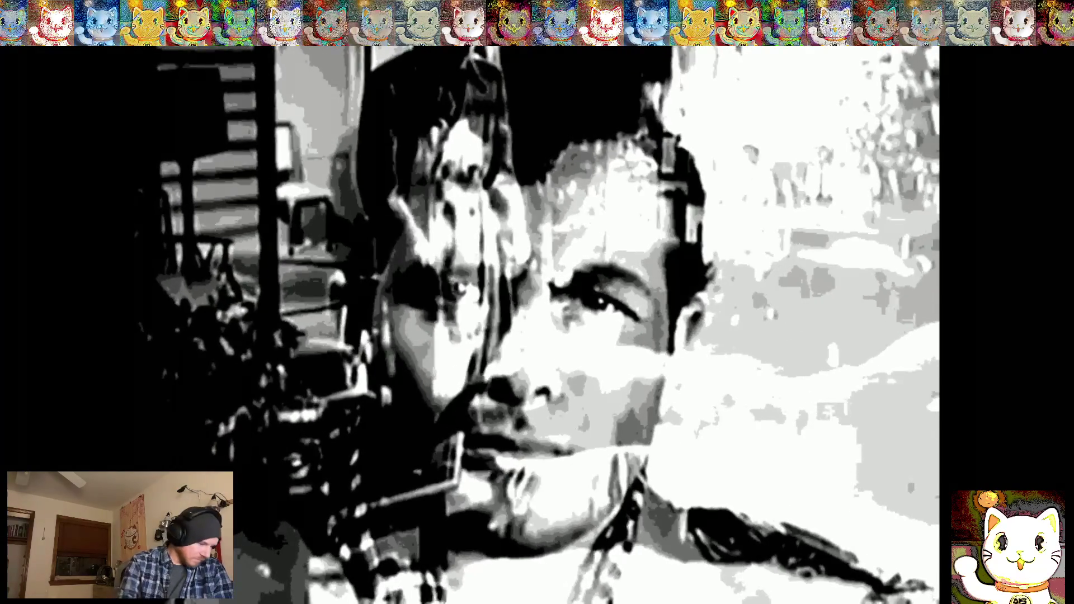
Leave the full-screen posterized Skip Tracer playback for the windowed preview
key(Escape)
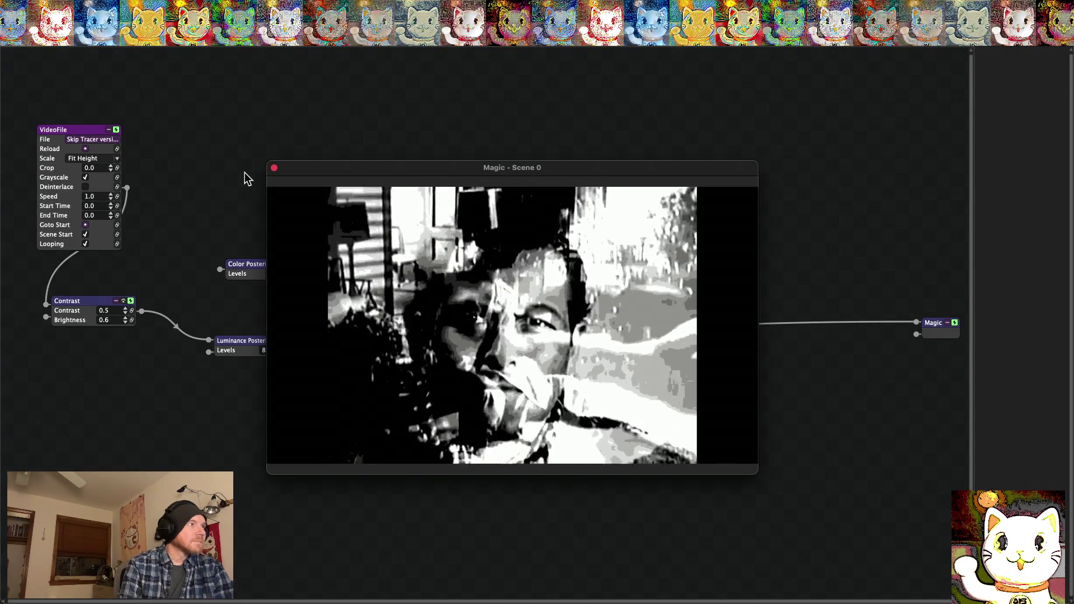
Add a Lighten-mode Blend node to the graph from Add > Recent > Blend
mouse_move(350, 169)
mouse_down()
mouse_move(432, 109)
mouse_move(422, 102)
mouse_up()
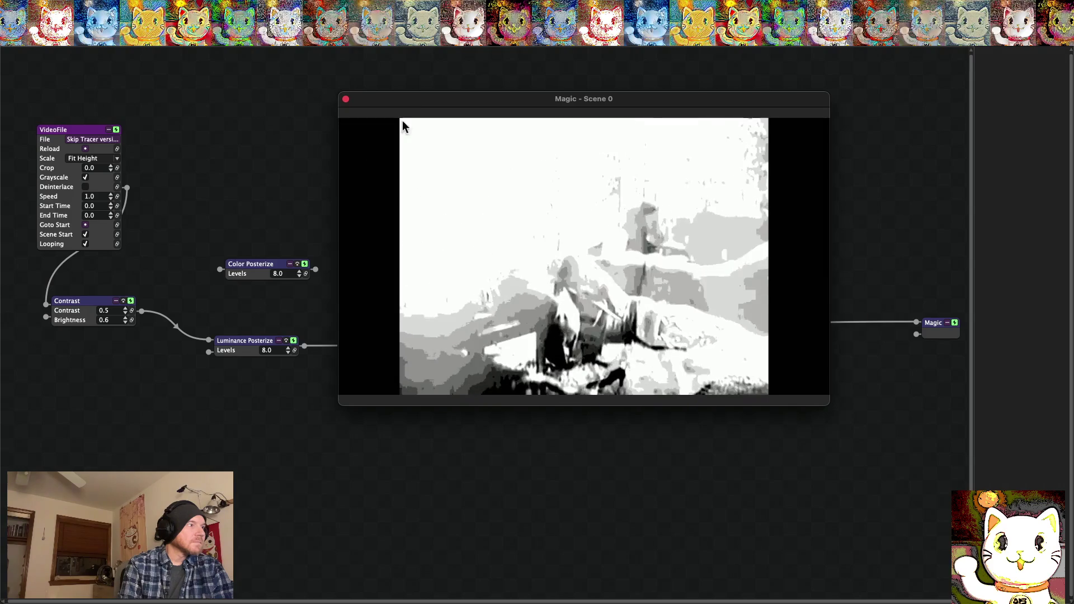
right_click(262, 422)
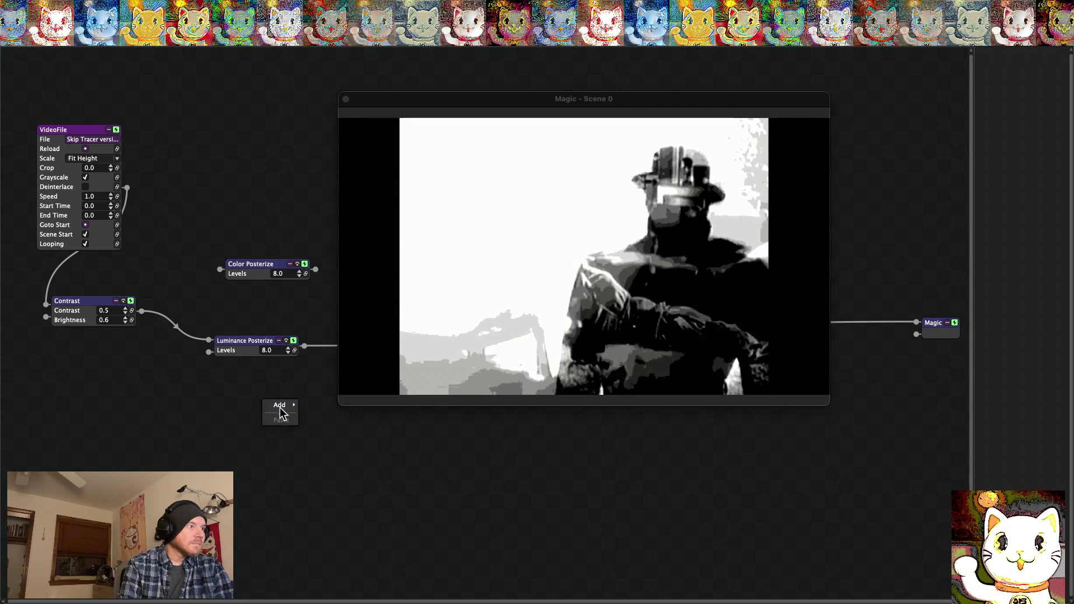
mouse_move(280, 410)
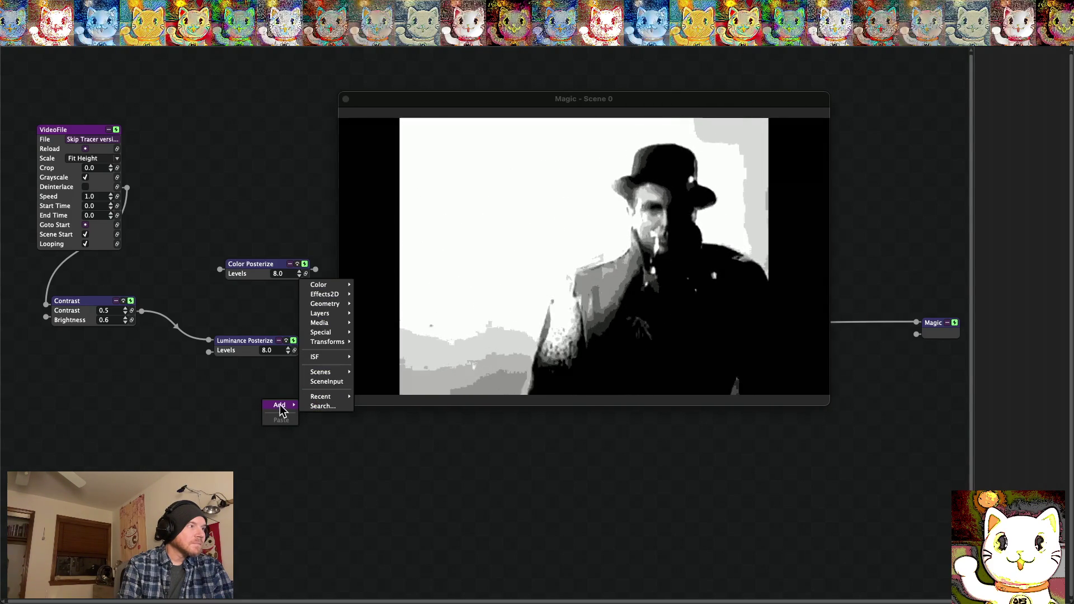
mouse_move(328, 332)
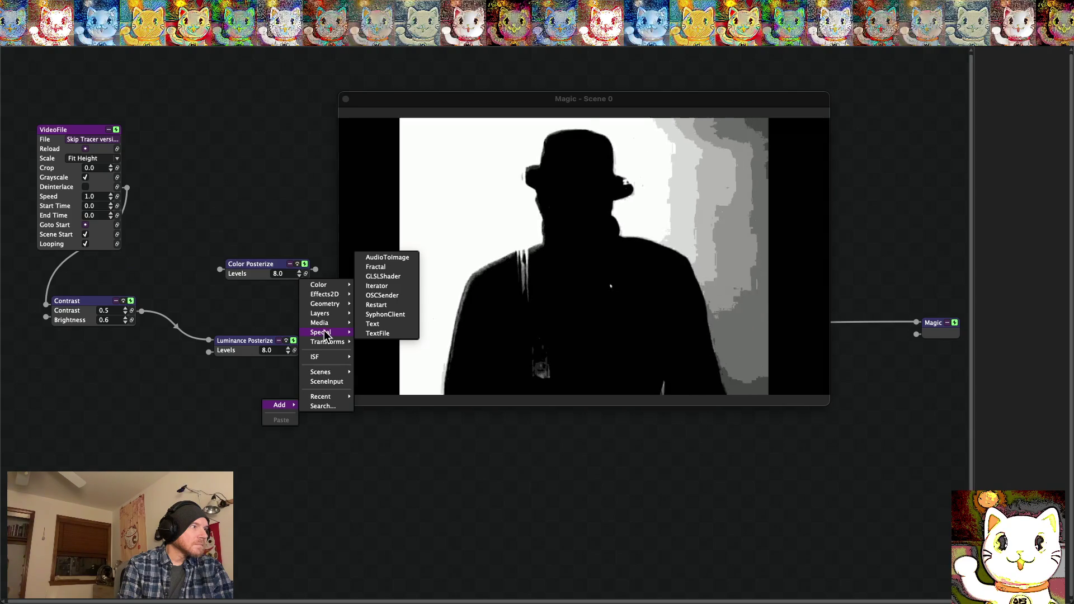
mouse_move(326, 314)
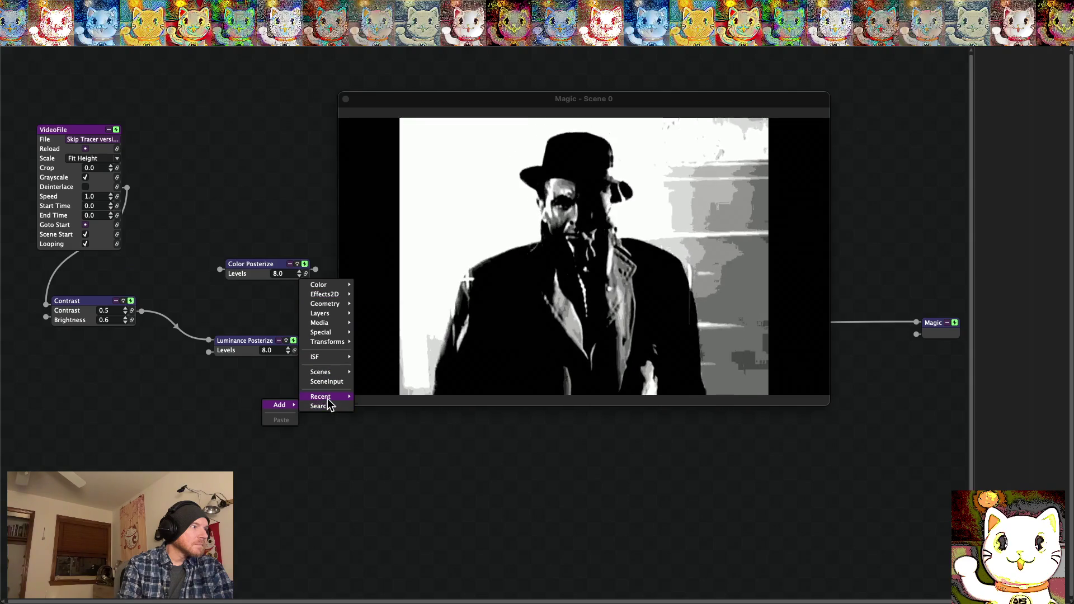
mouse_move(331, 397)
click(374, 312)
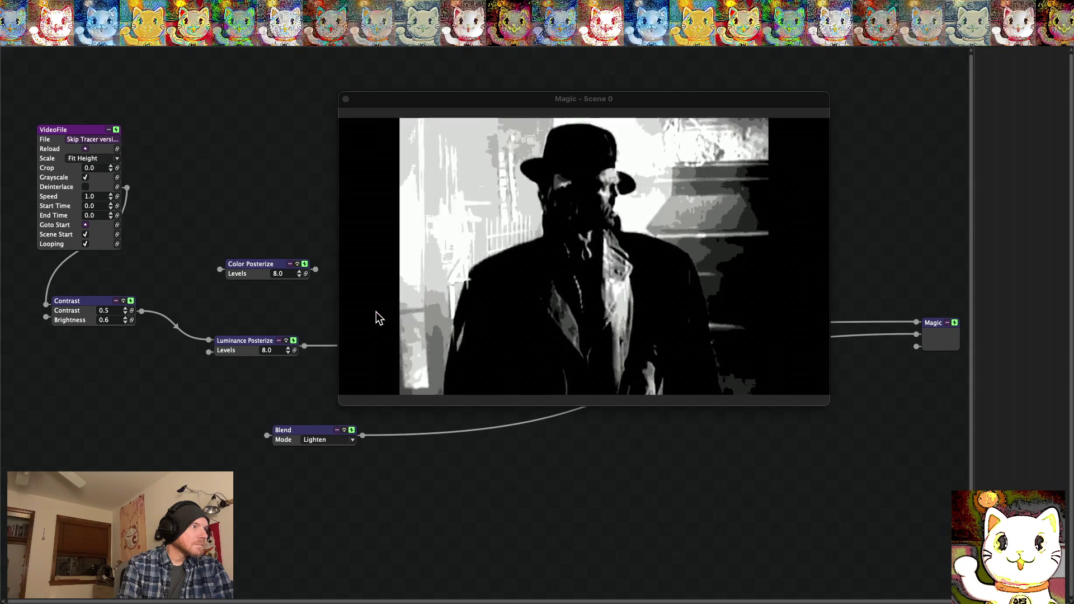
Position the new Blend node beside the Magic output node
mouse_move(346, 432)
mouse_down()
mouse_move(613, 437)
mouse_move(691, 416)
mouse_up()
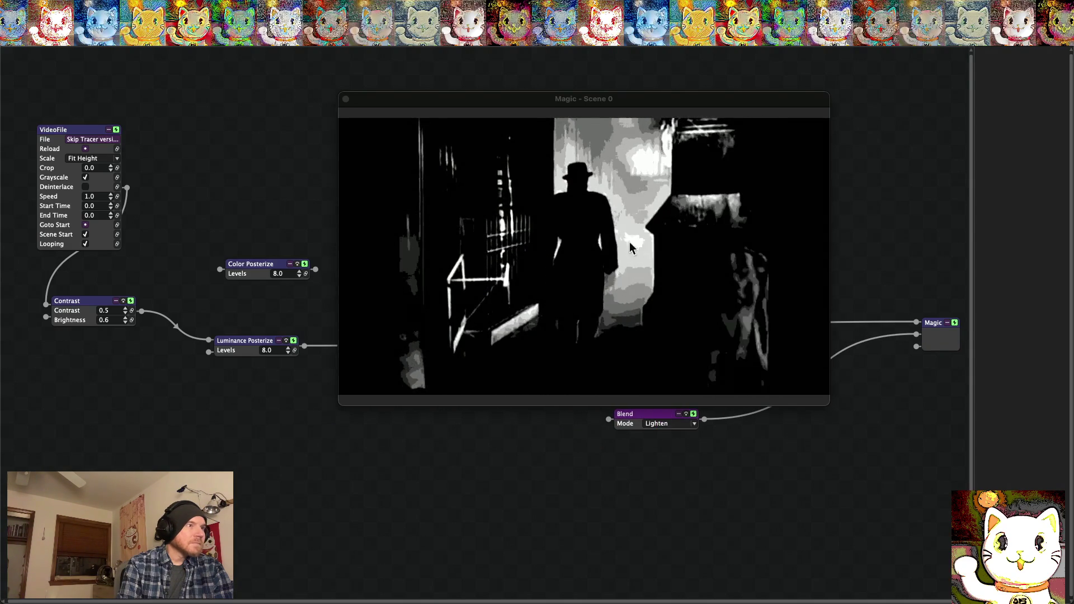
mouse_move(517, 99)
mouse_down()
mouse_move(317, 533)
mouse_move(369, 487)
mouse_up()
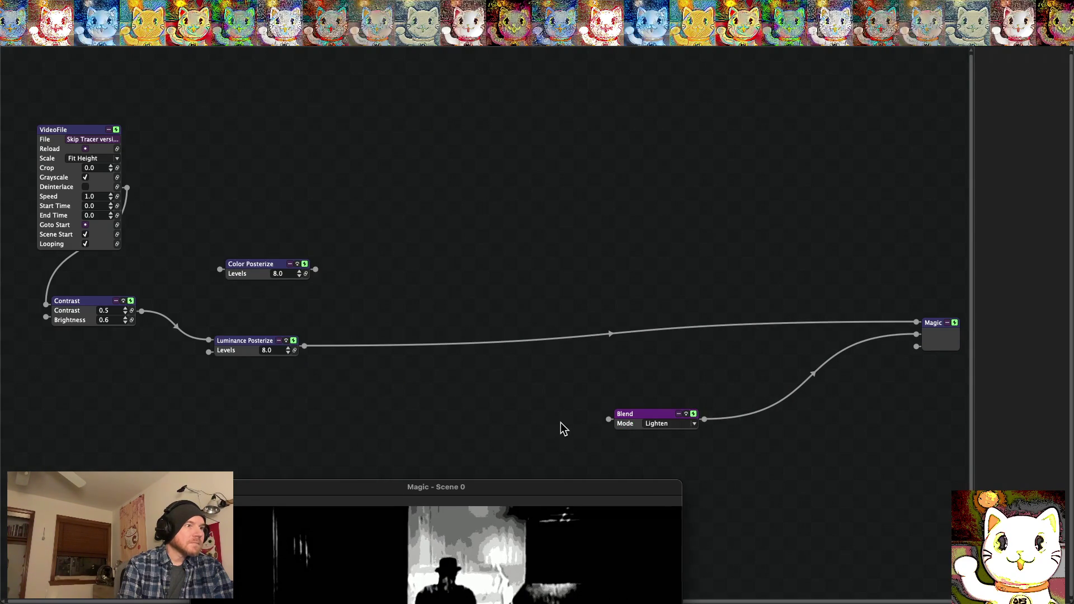
drag(643, 426, 728, 203)
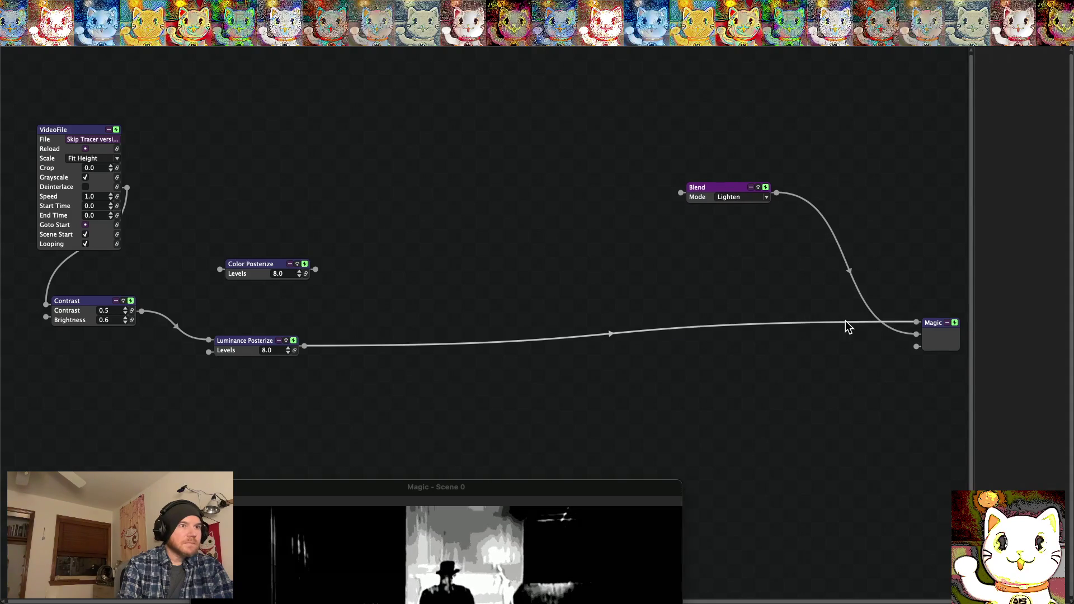
Wire VideoFile into Blend's first input and Luminance Posterize into its second input
drag(846, 326, 775, 303)
drag(675, 213, 682, 196)
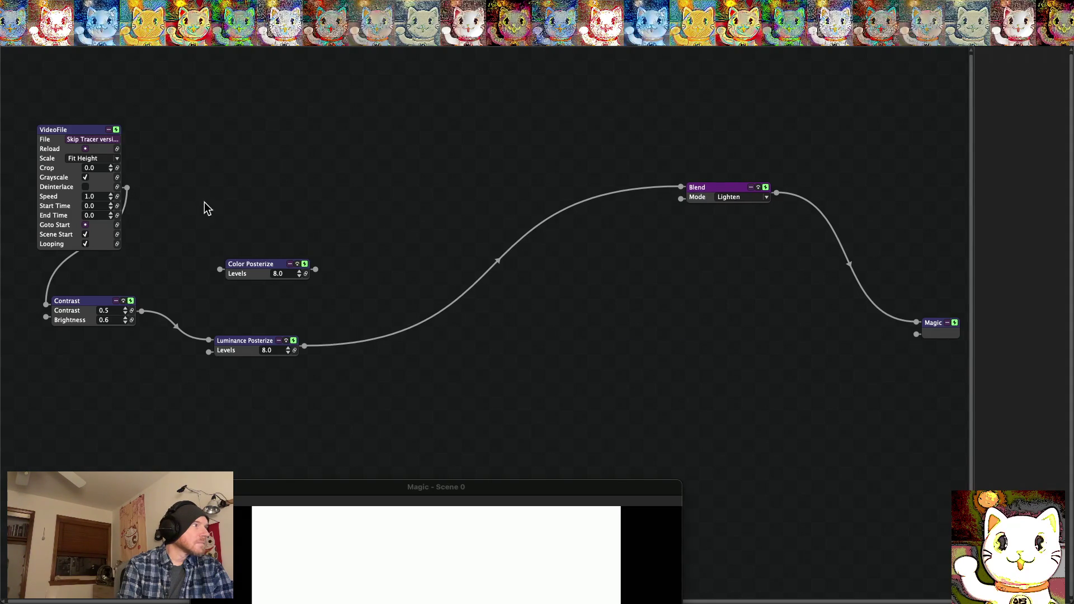
mouse_move(676, 192)
mouse_down()
mouse_move(679, 200)
mouse_move(132, 192)
mouse_up()
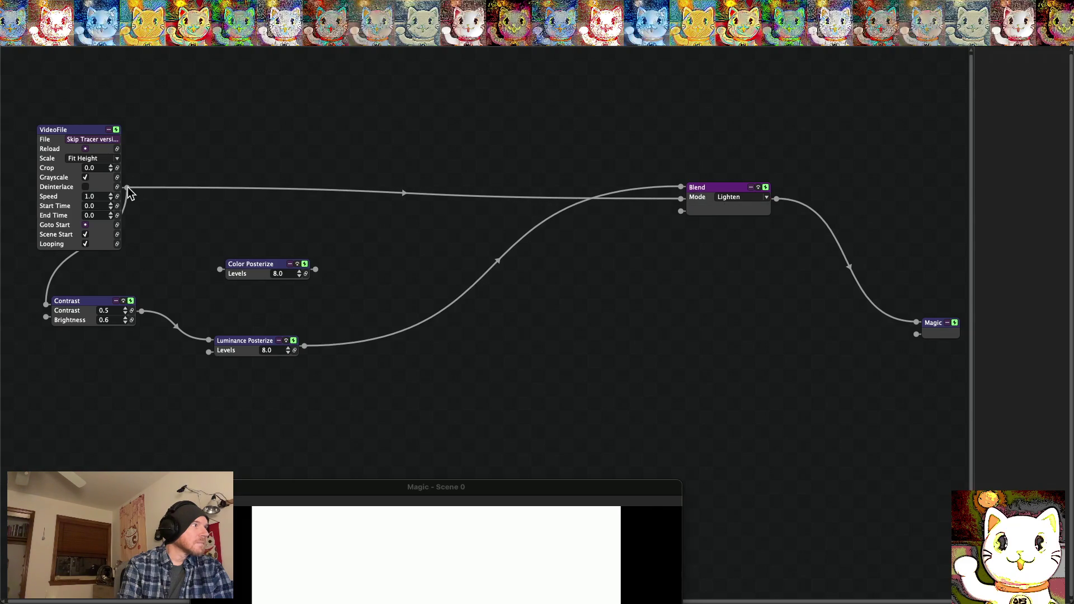
drag(664, 193, 681, 215)
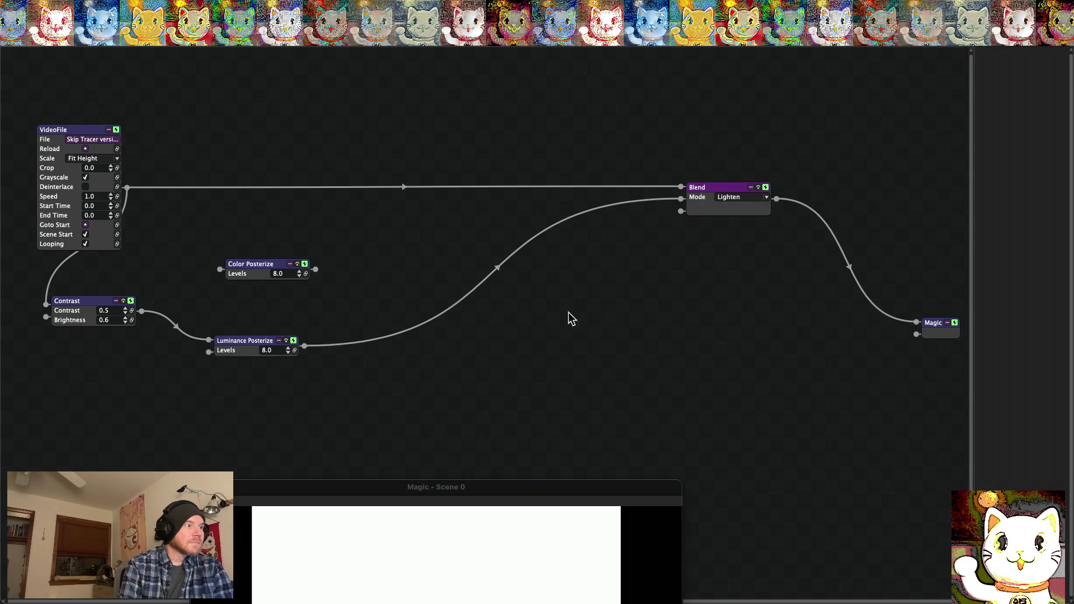
mouse_move(521, 488)
mouse_down()
mouse_move(547, 348)
mouse_move(546, 176)
mouse_move(549, 258)
mouse_move(545, 219)
mouse_up()
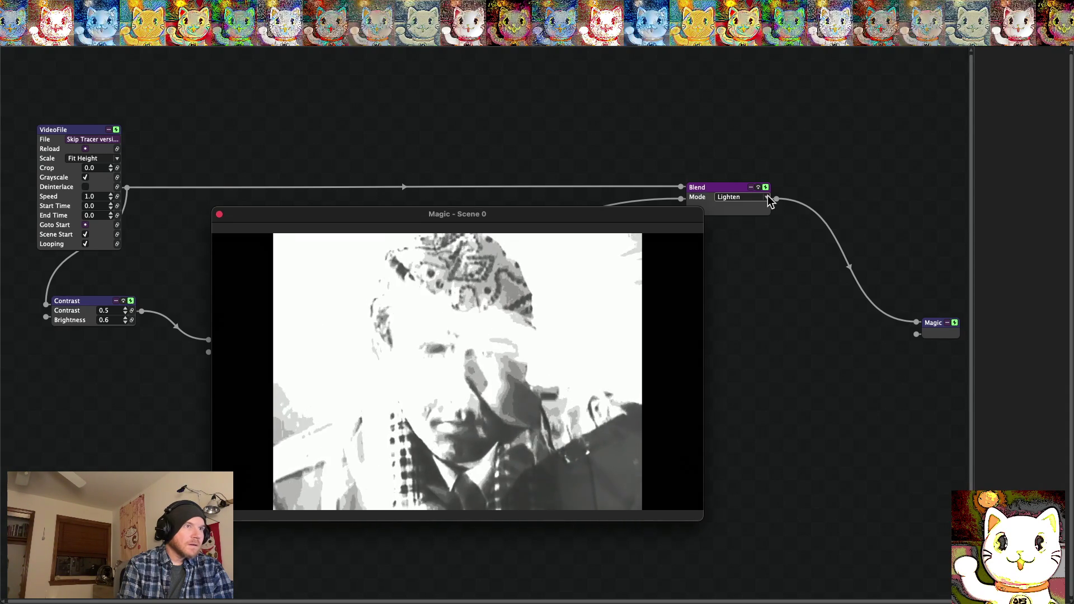
Try Linear Light and Linear Dodge blend modes, settling on Linear Light and checking full screen
click(740, 197)
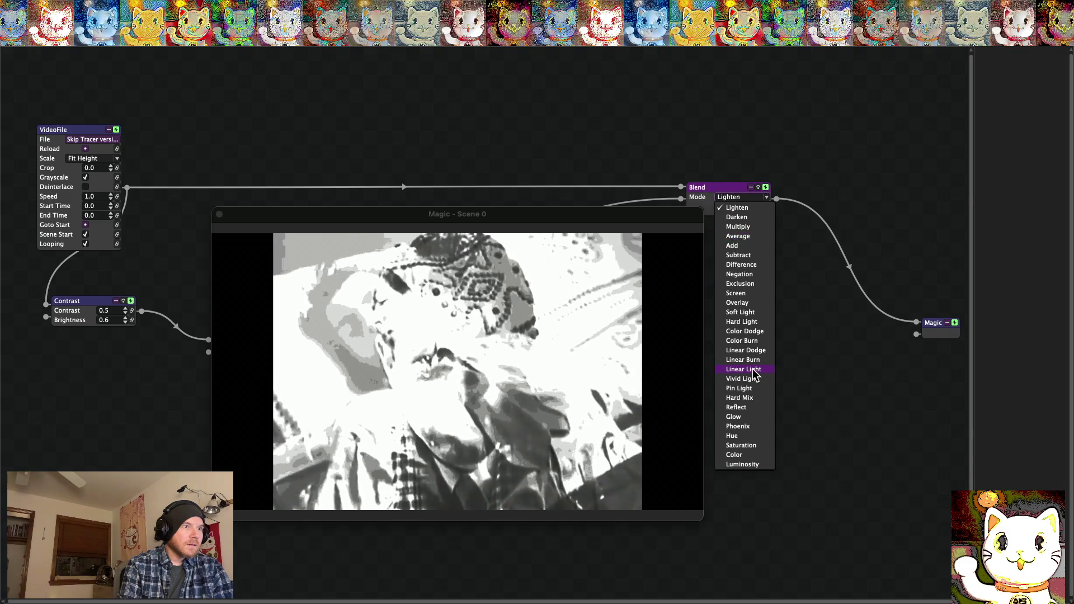
click(761, 369)
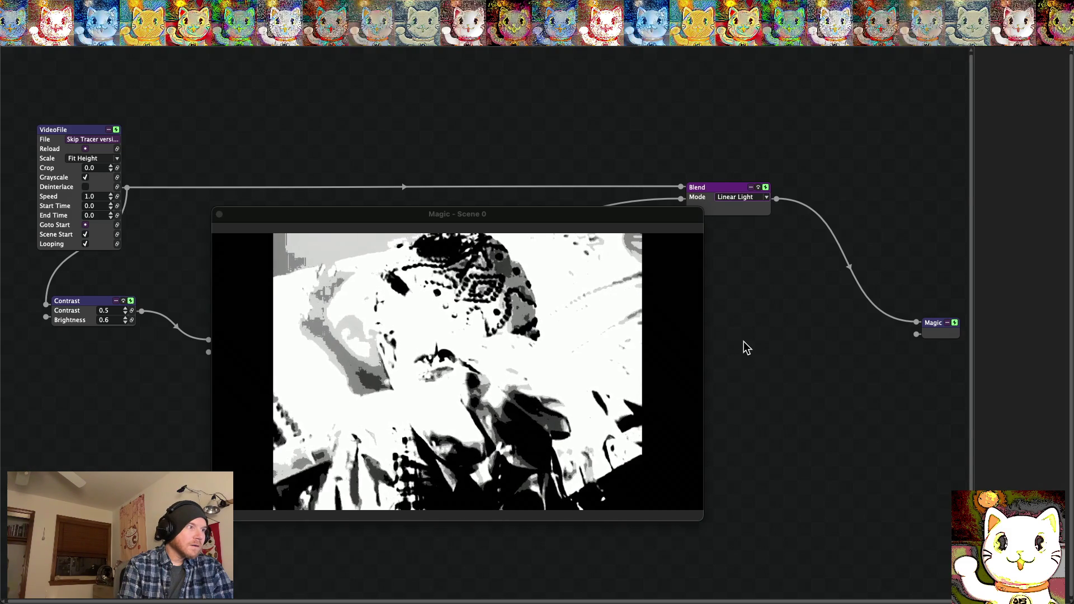
click(763, 197)
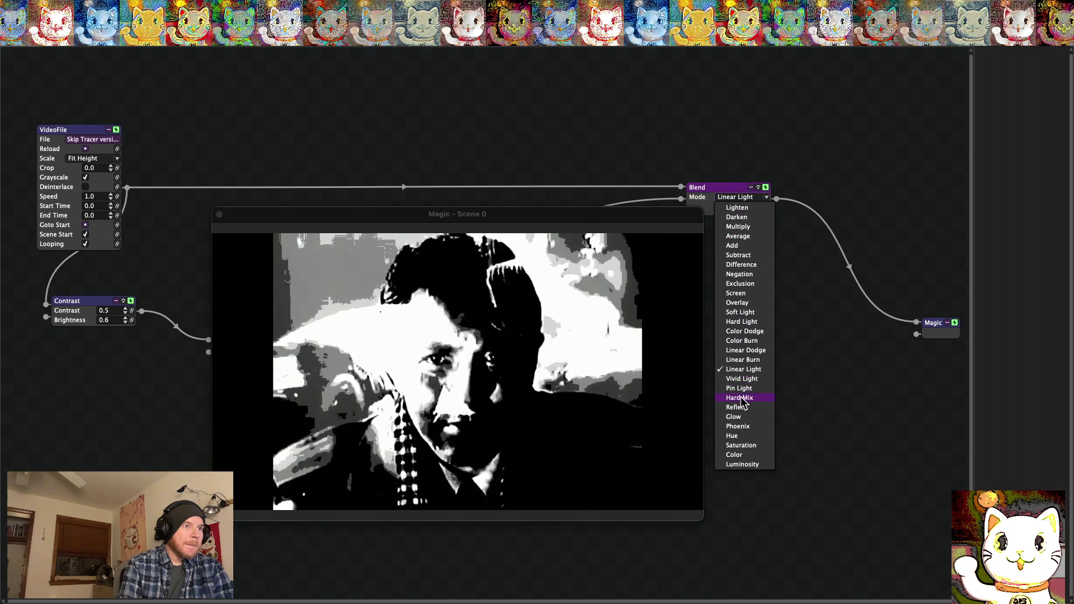
click(740, 349)
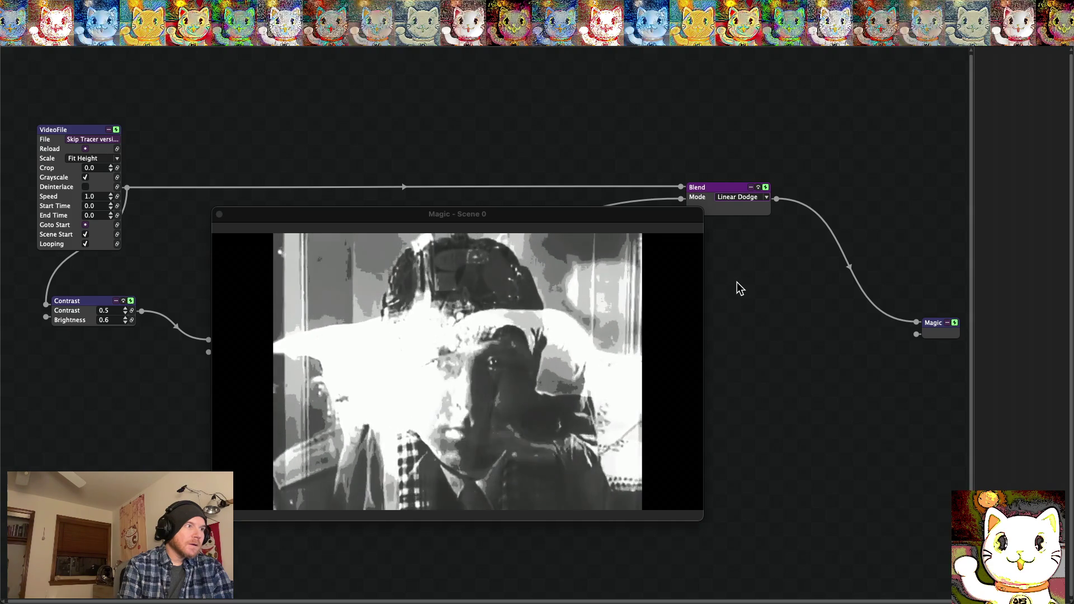
click(764, 199)
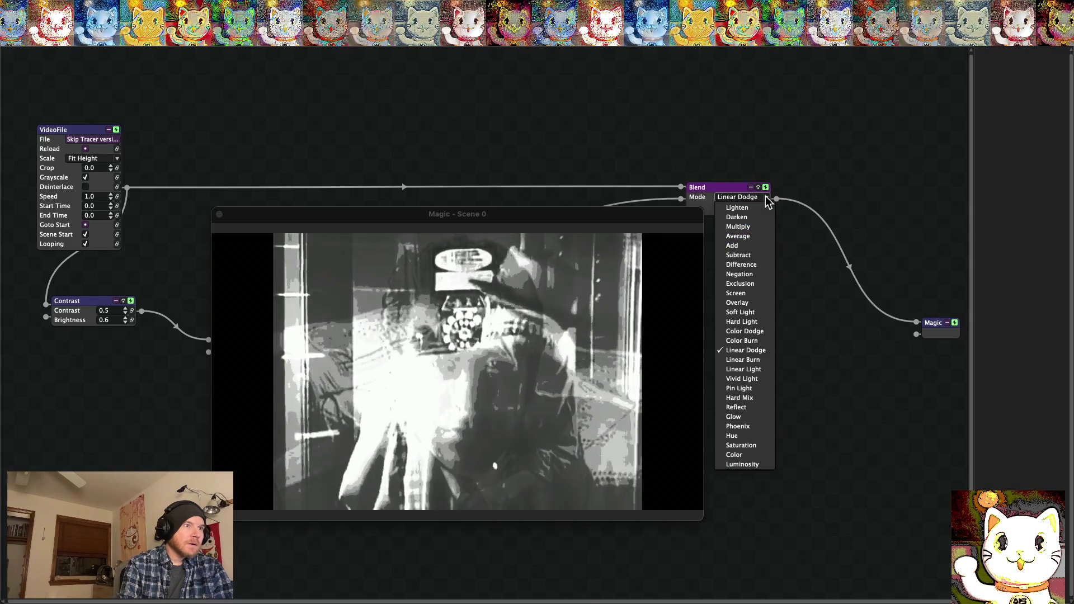
click(746, 369)
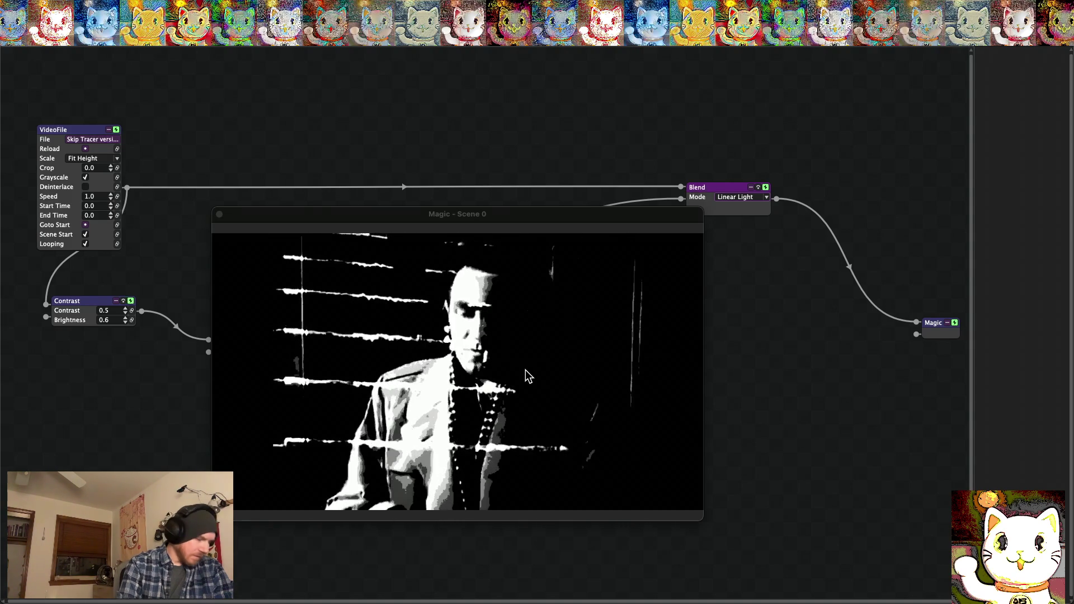
double_click(526, 371)
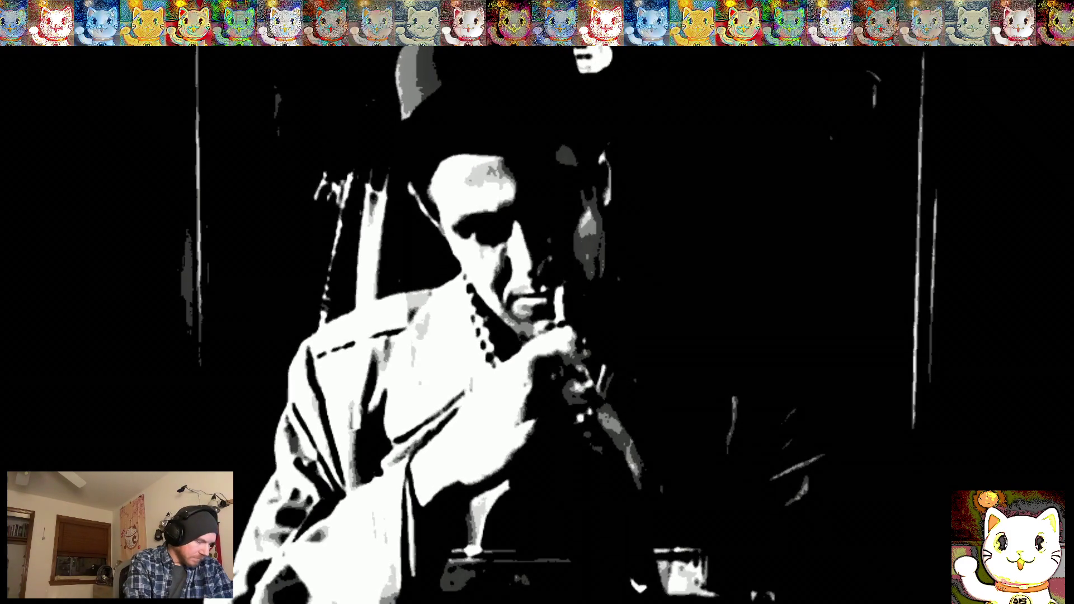
double_click(525, 370)
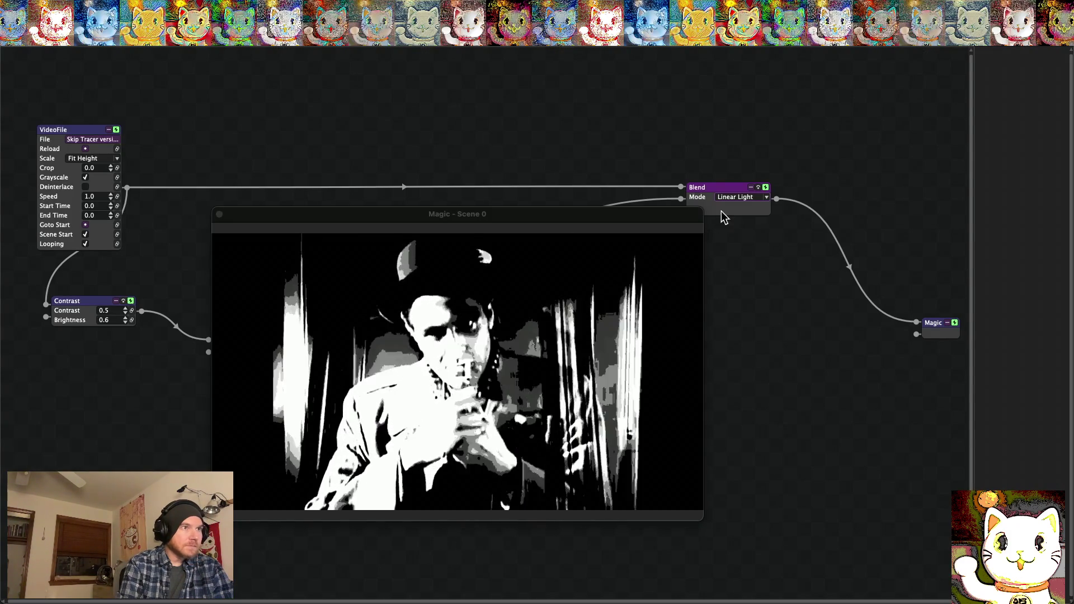
Cycle through Screen, Hard Mix, Phoenix and Saturation, ending on Luminosity mode
click(744, 198)
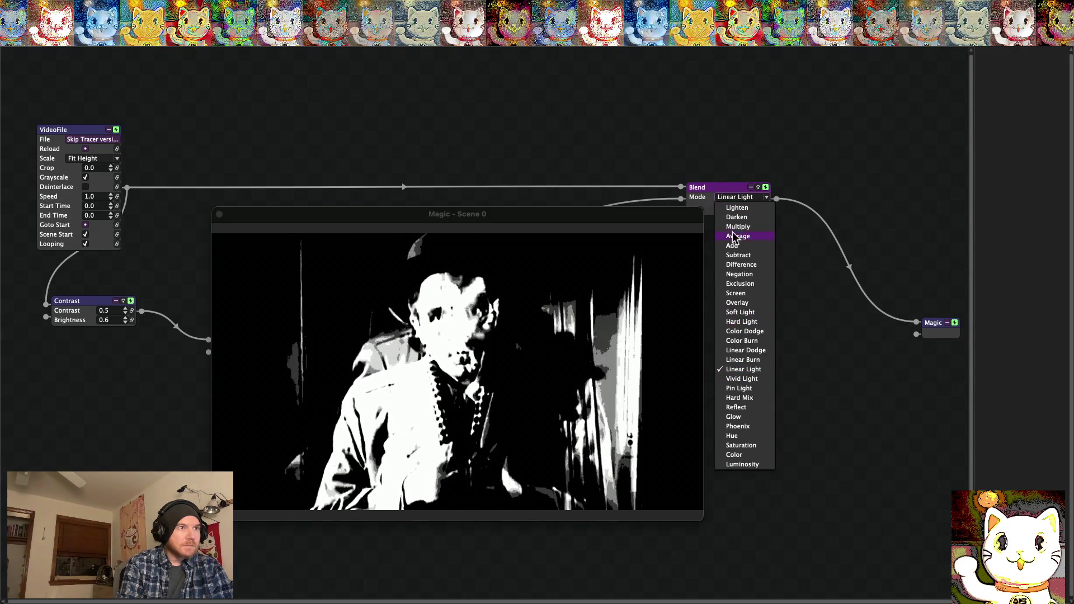
click(734, 292)
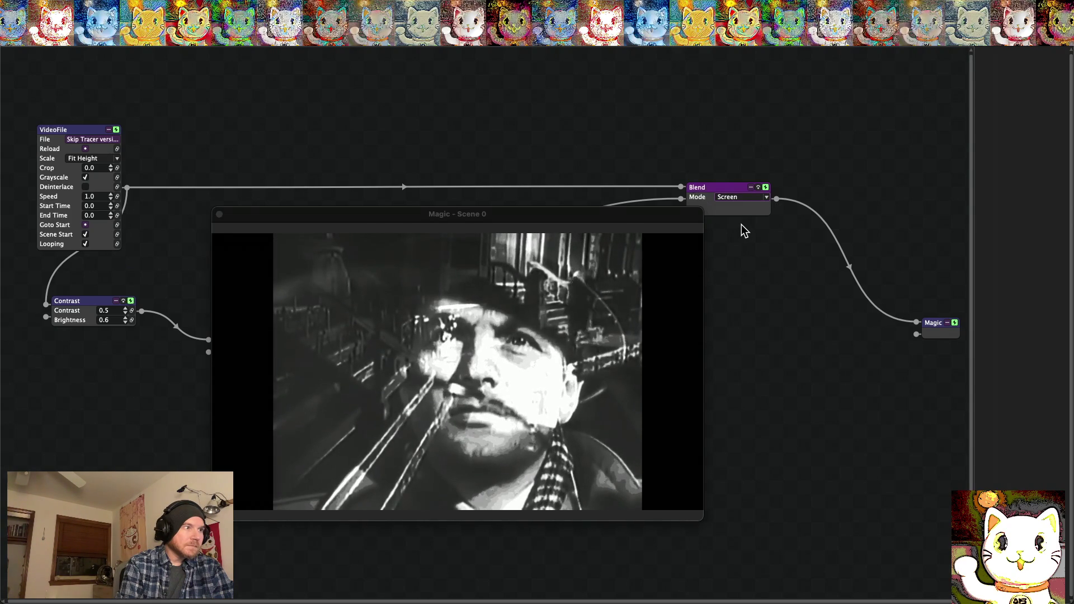
click(767, 198)
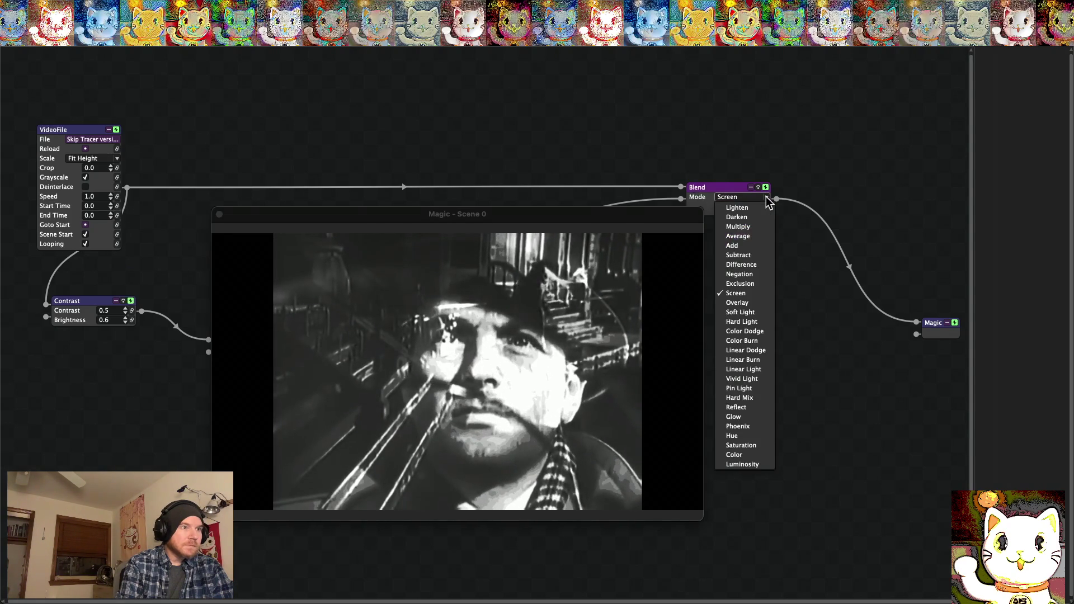
click(743, 397)
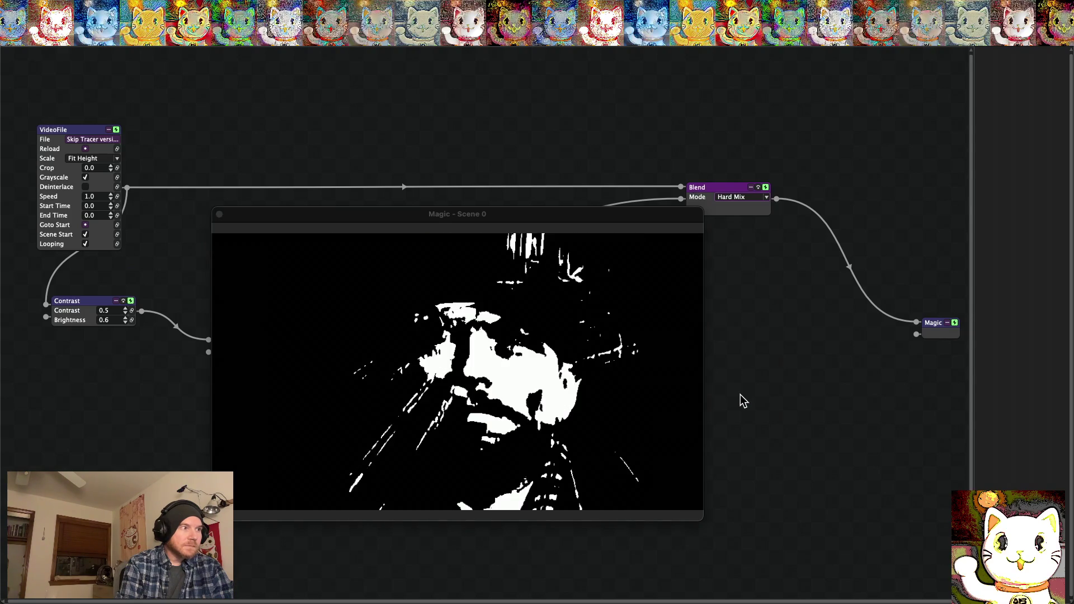
click(768, 198)
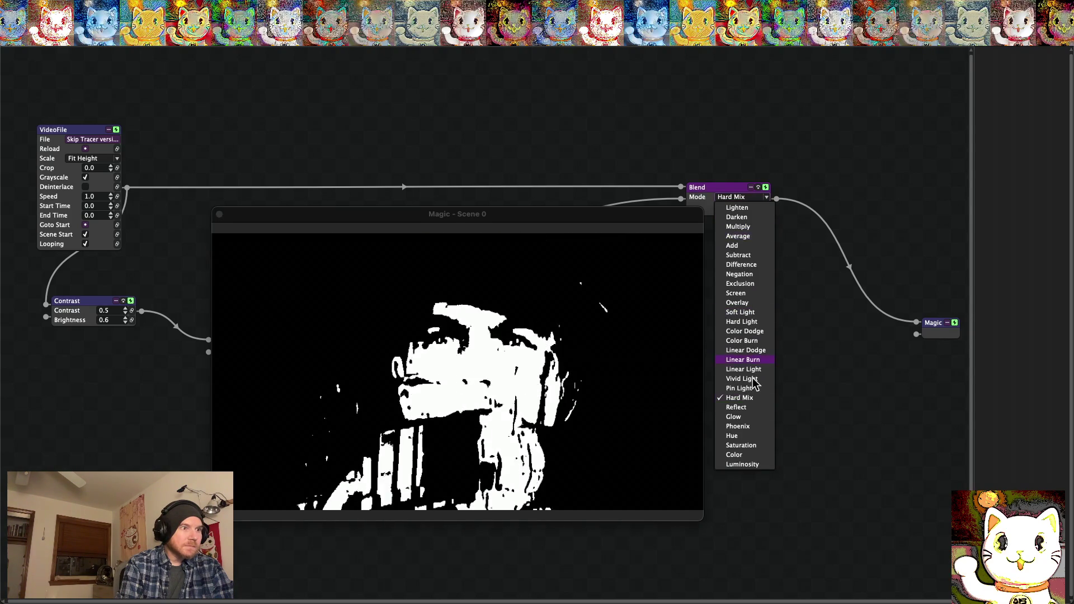
click(739, 426)
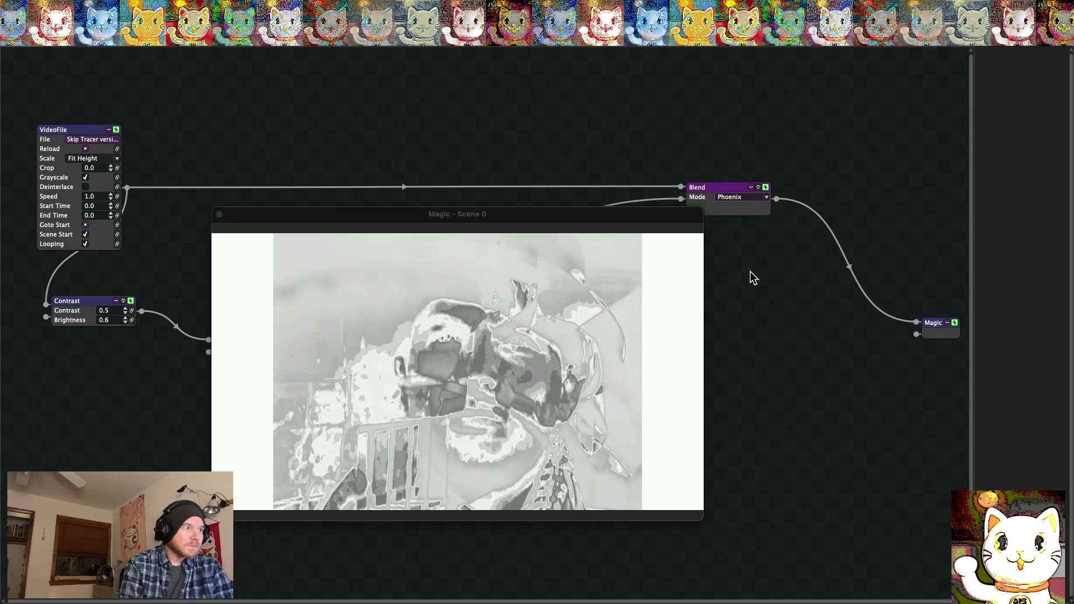
click(766, 197)
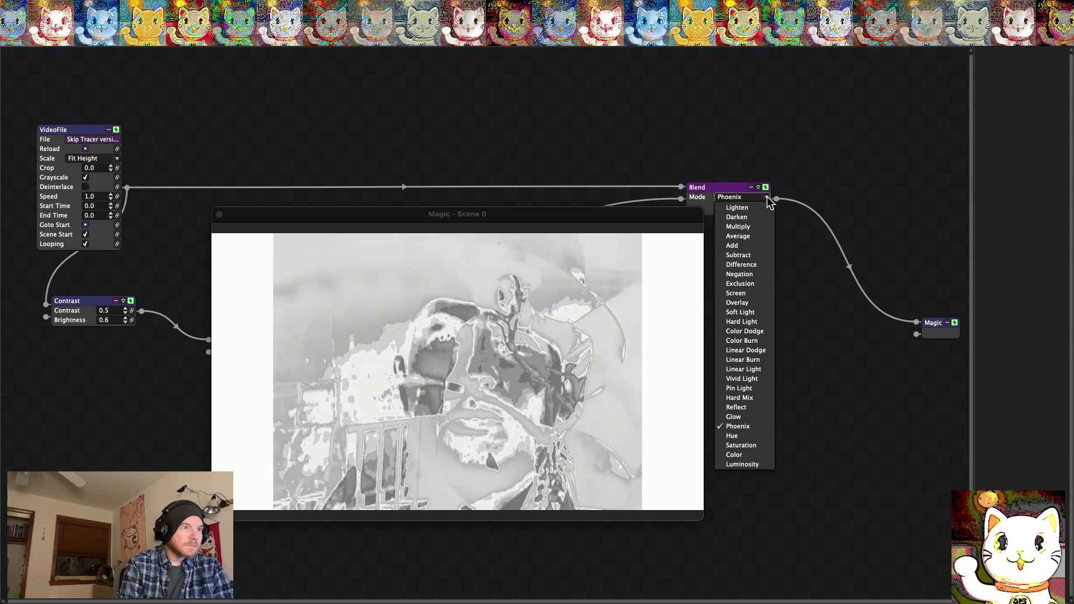
click(741, 445)
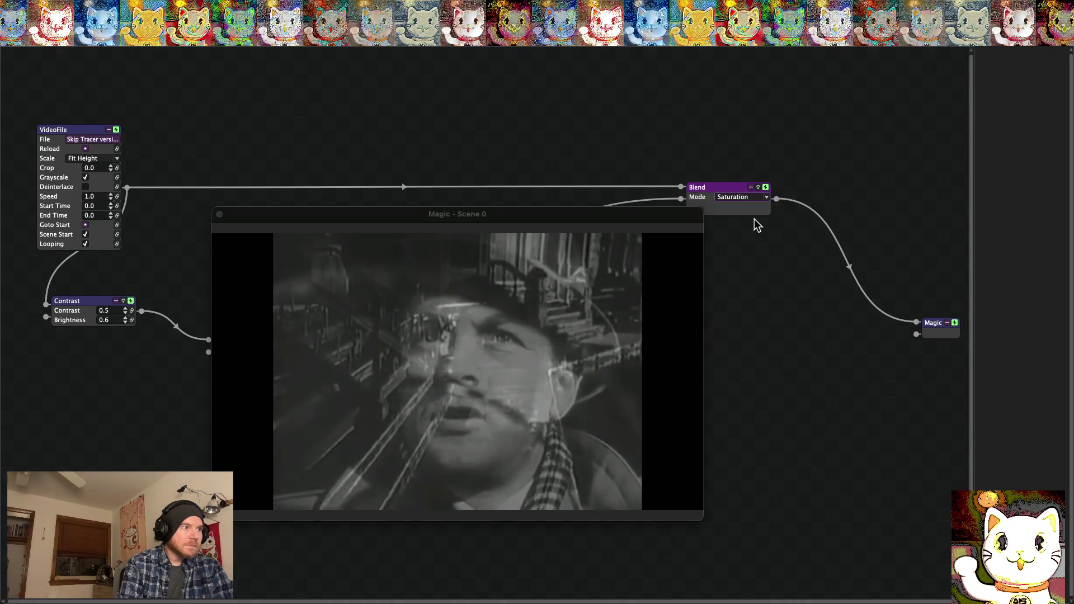
click(764, 197)
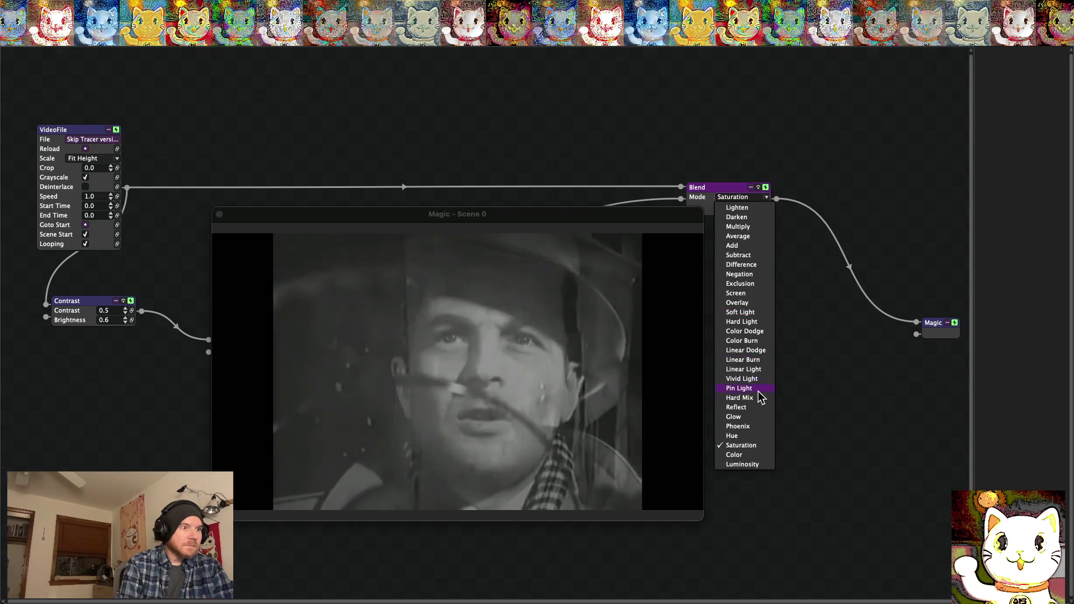
click(738, 464)
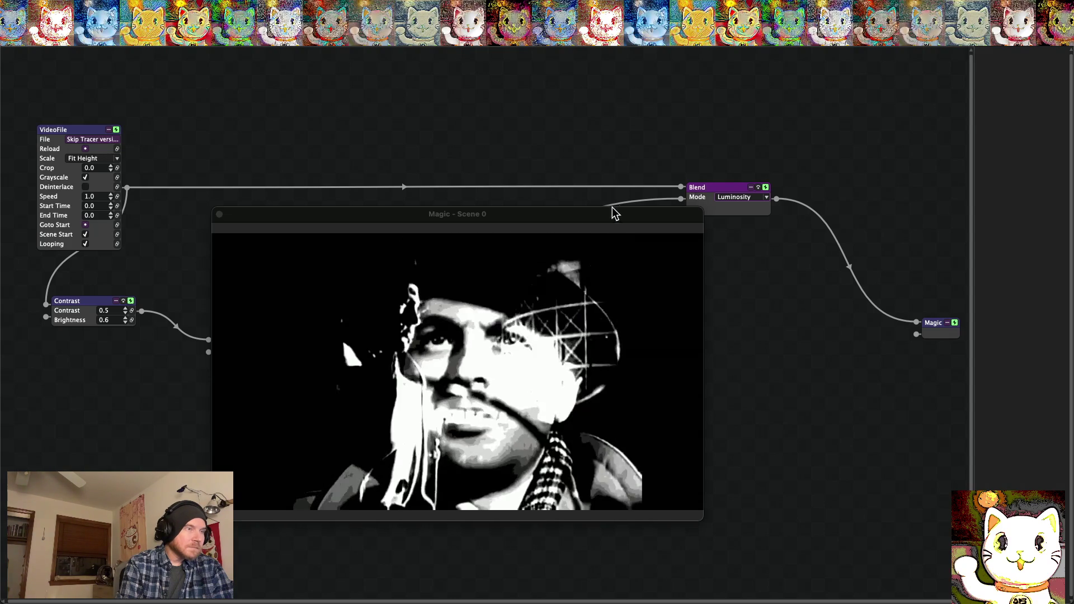
drag(573, 216, 569, 243)
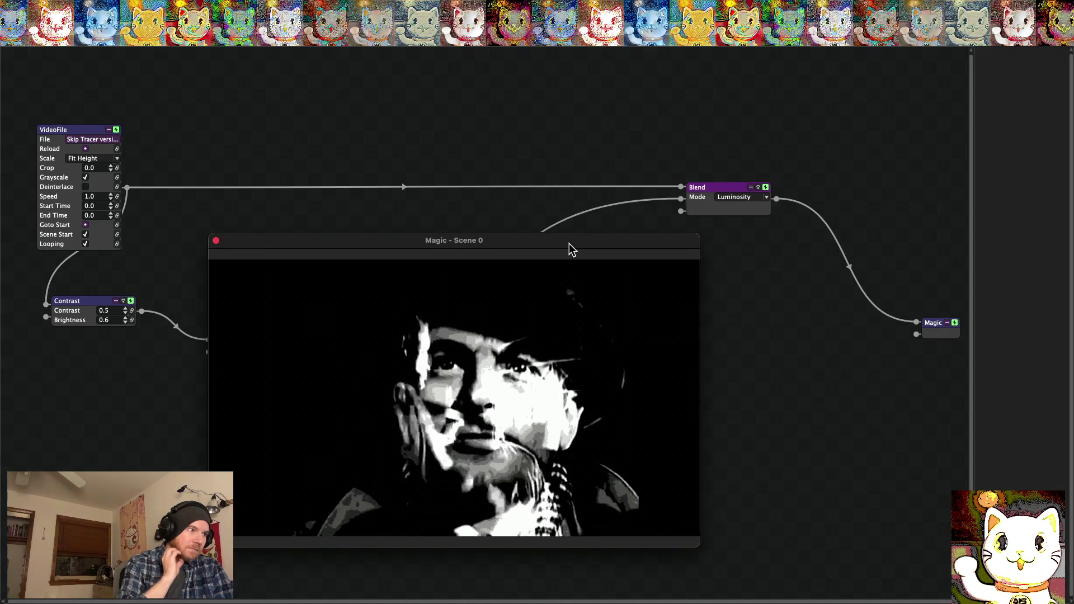
Move the original video to Blend's third input and switch the blend back to Linear Light
click(648, 191)
mouse_move(648, 192)
mouse_down()
mouse_move(681, 211)
mouse_move(680, 187)
mouse_up()
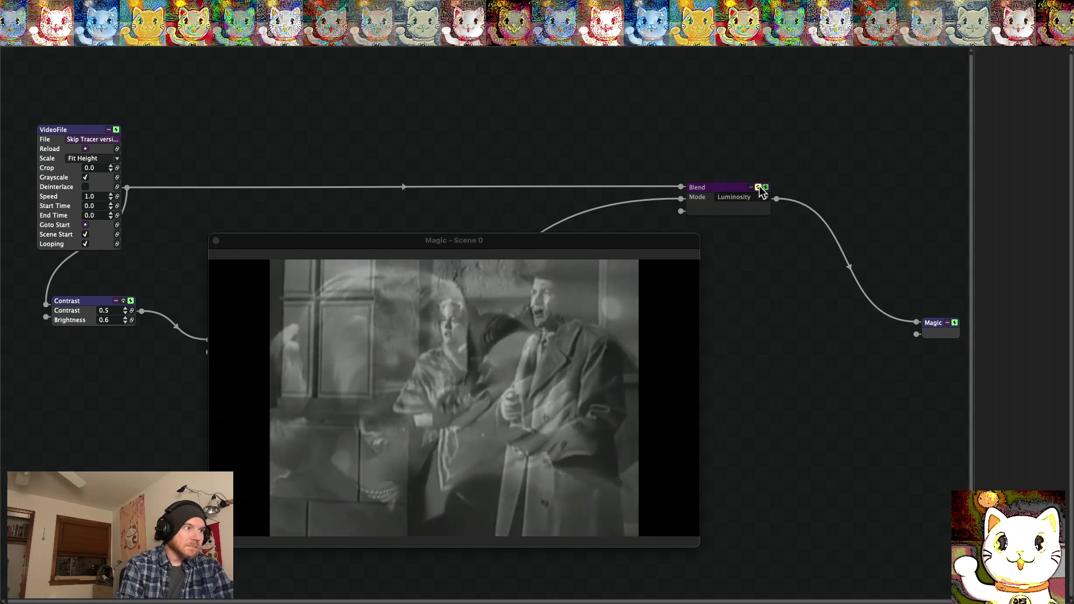
click(760, 188)
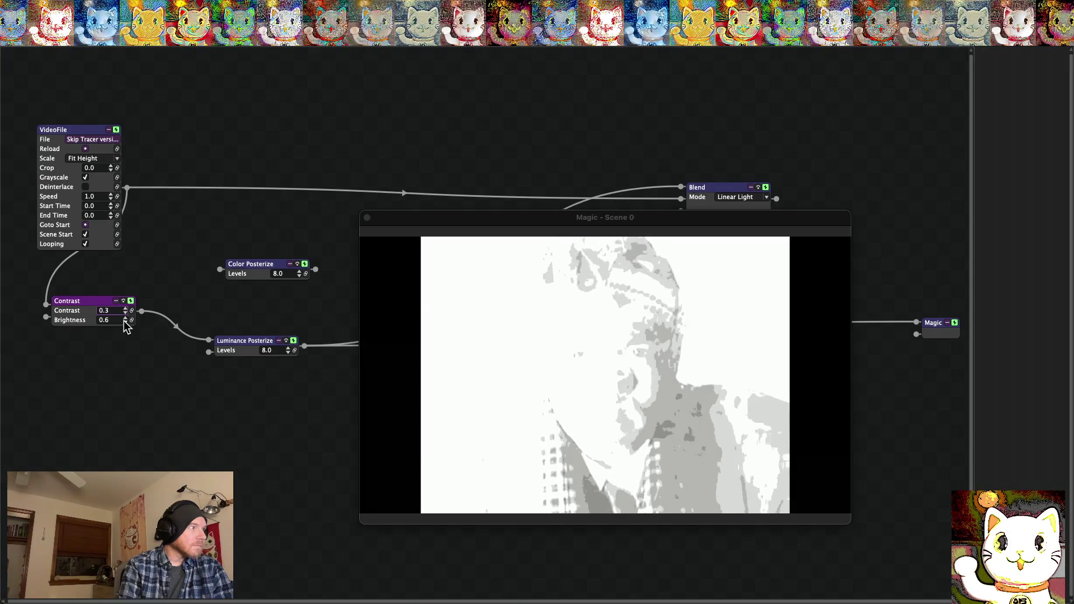
Set Contrast brightness to 0.3 and contrast to 0.4, review full screen, then raise brightness to 0.7
click(124, 321)
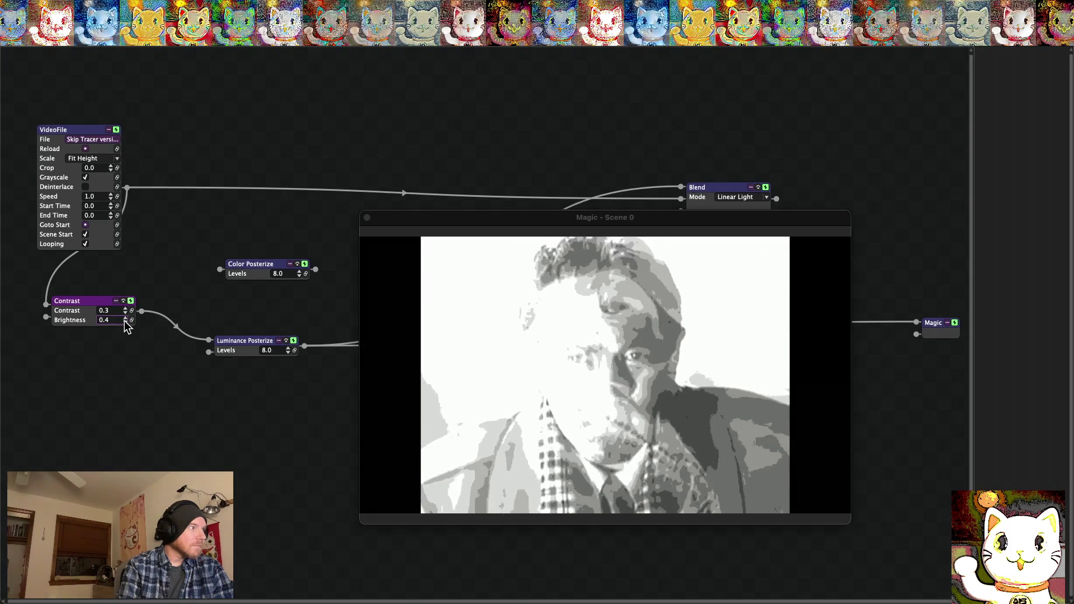
click(124, 322)
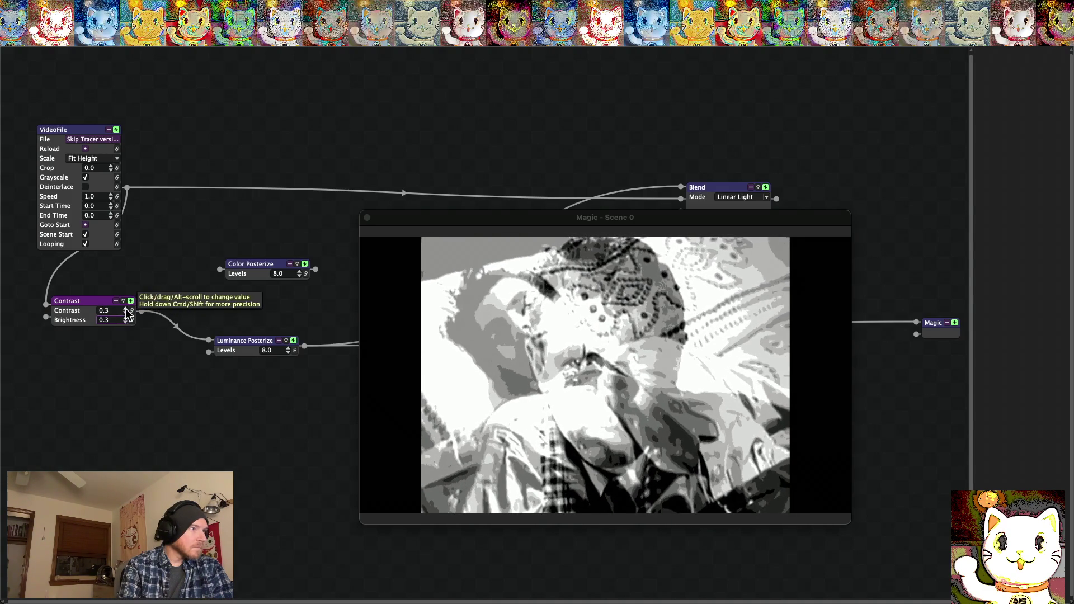
click(125, 309)
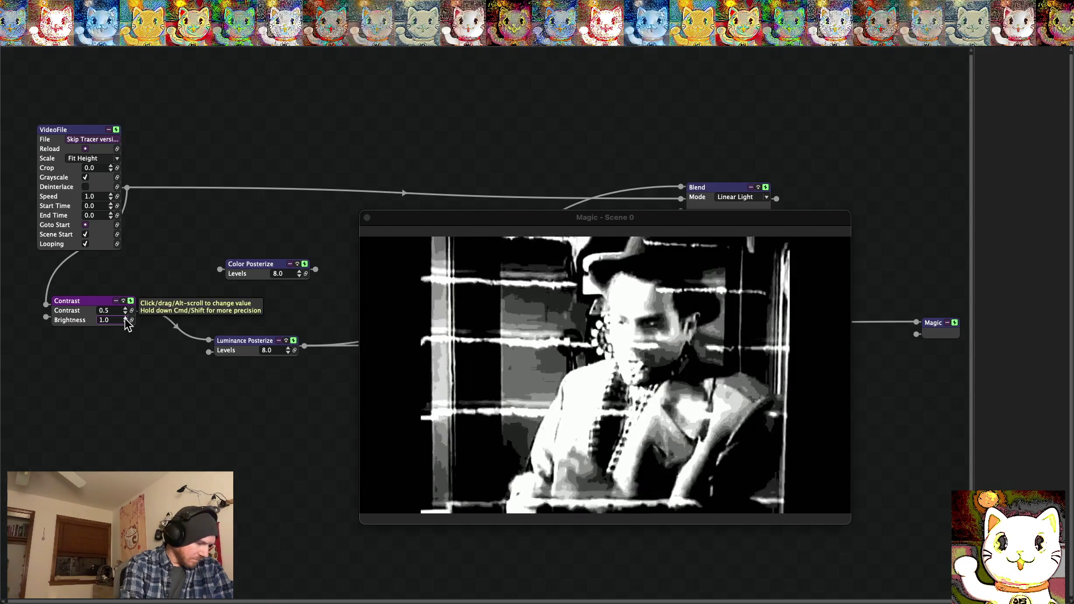
key(super+f)
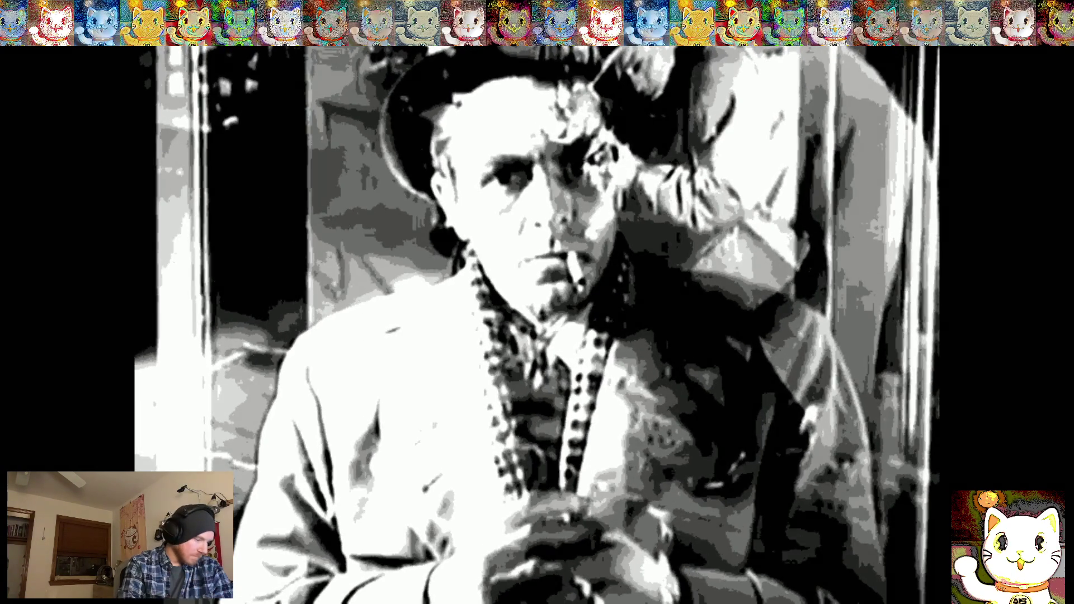
key(Escape)
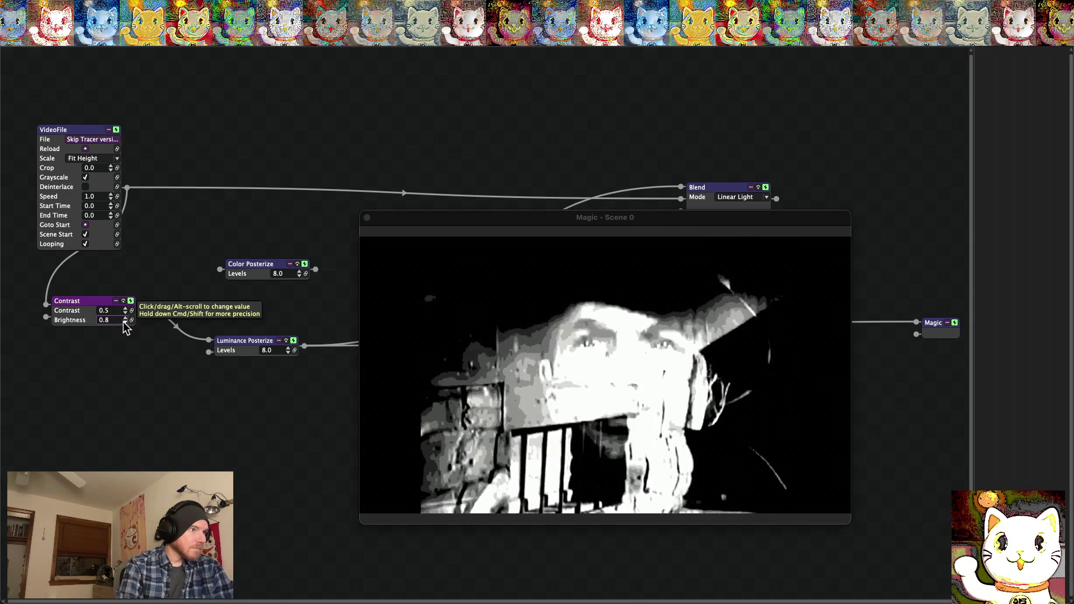
key(super+f)
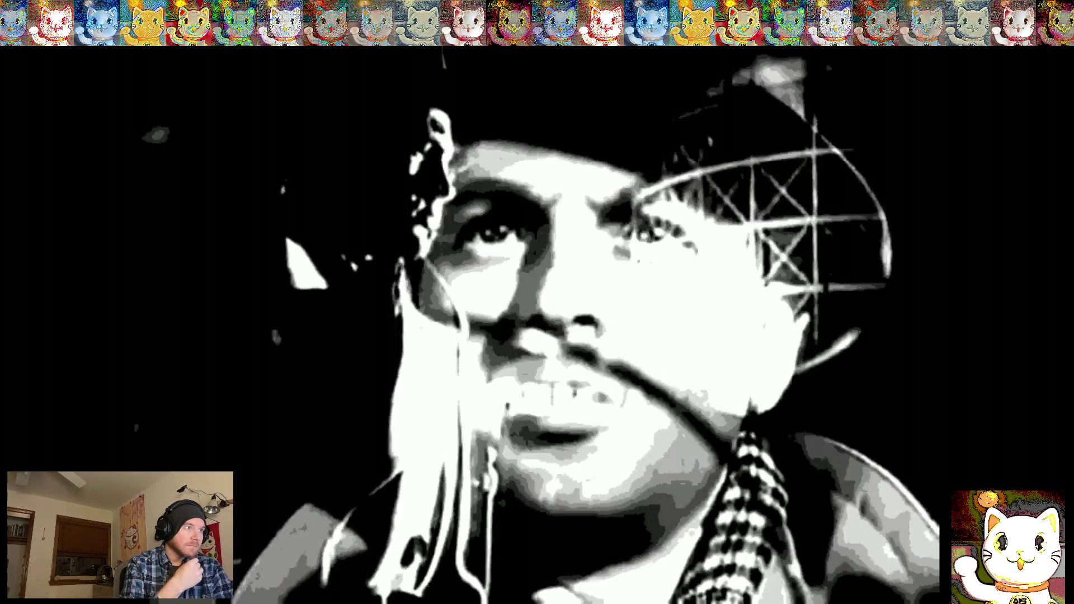
key(Escape)
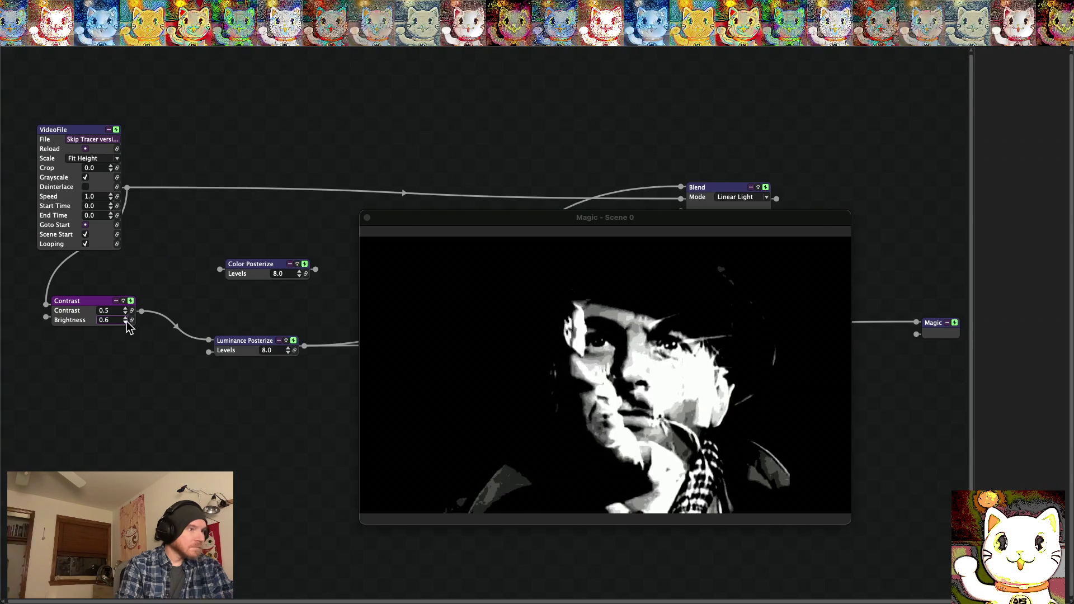
click(126, 321)
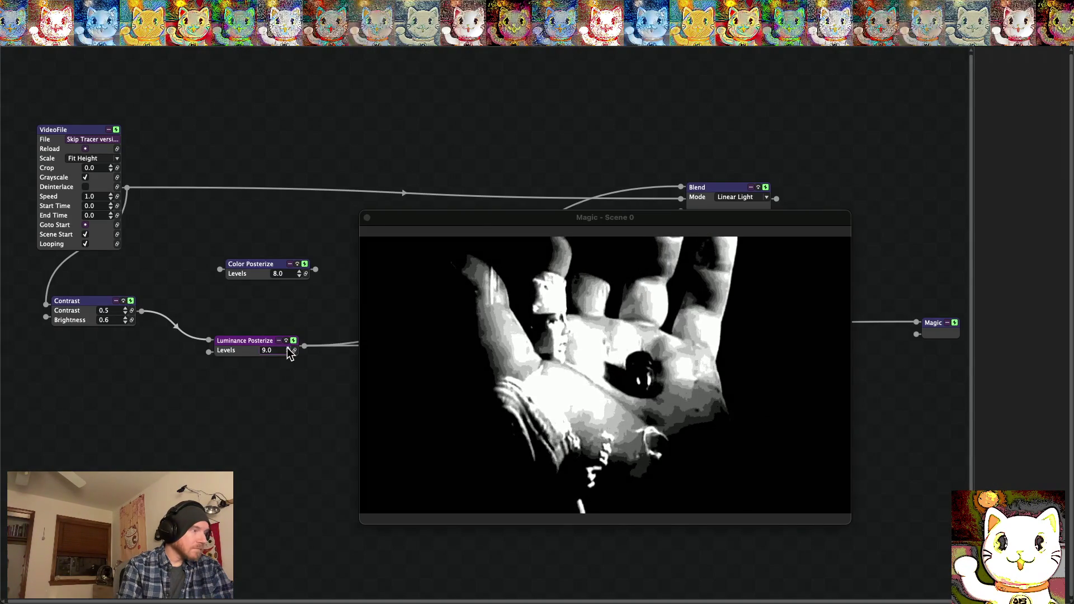
Return Luminance Posterize to 8 levels and wire Blend's output into the Magic output node
click(289, 352)
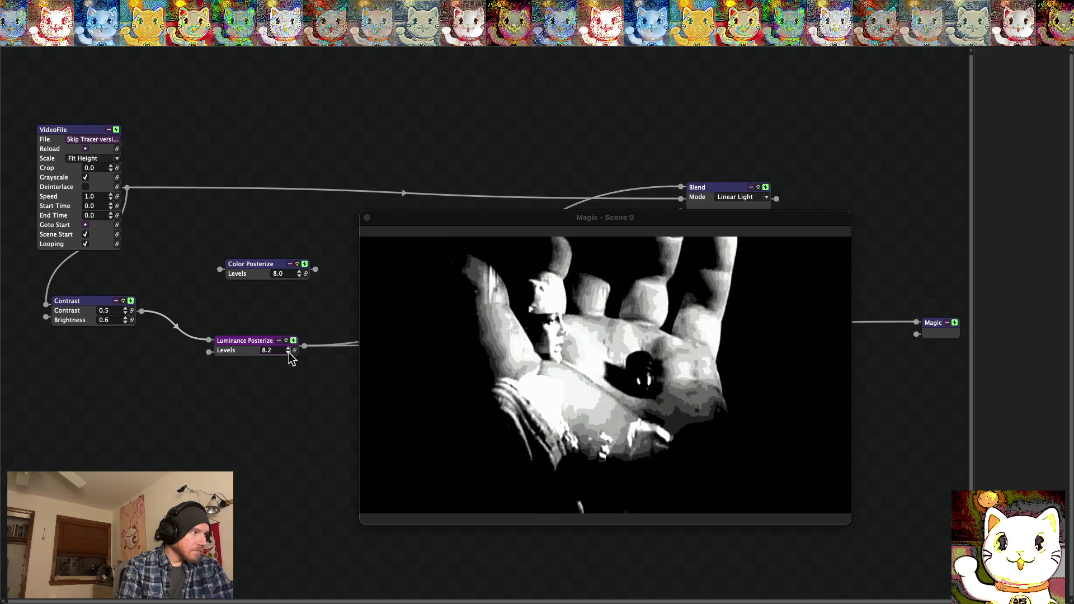
click(289, 353)
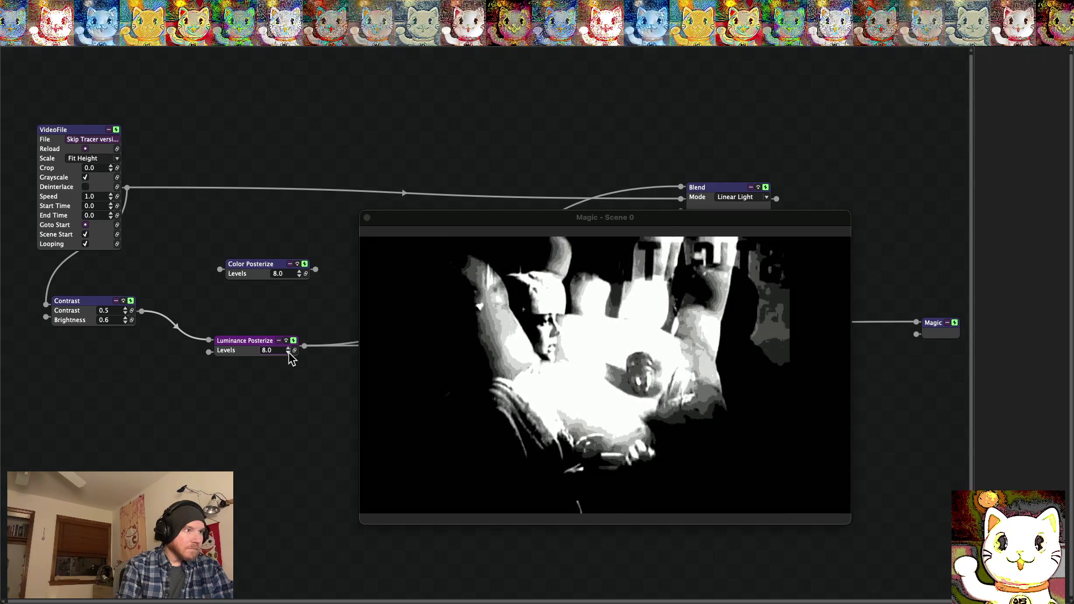
mouse_move(588, 222)
mouse_down()
mouse_move(532, 317)
mouse_move(421, 267)
mouse_up()
mouse_move(786, 323)
mouse_down()
mouse_move(784, 311)
mouse_move(786, 322)
mouse_up()
mouse_move(916, 323)
mouse_down()
mouse_move(807, 211)
mouse_move(777, 199)
mouse_up()
drag(433, 263, 500, 95)
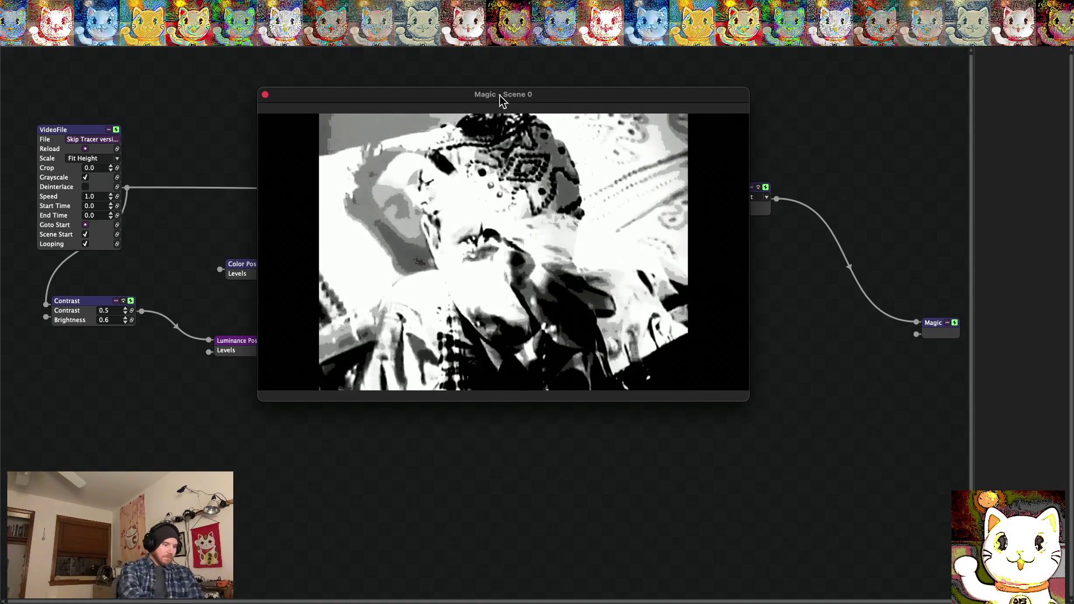
Review the rewired output full screen, return to the window, then open the File menu
double_click(499, 95)
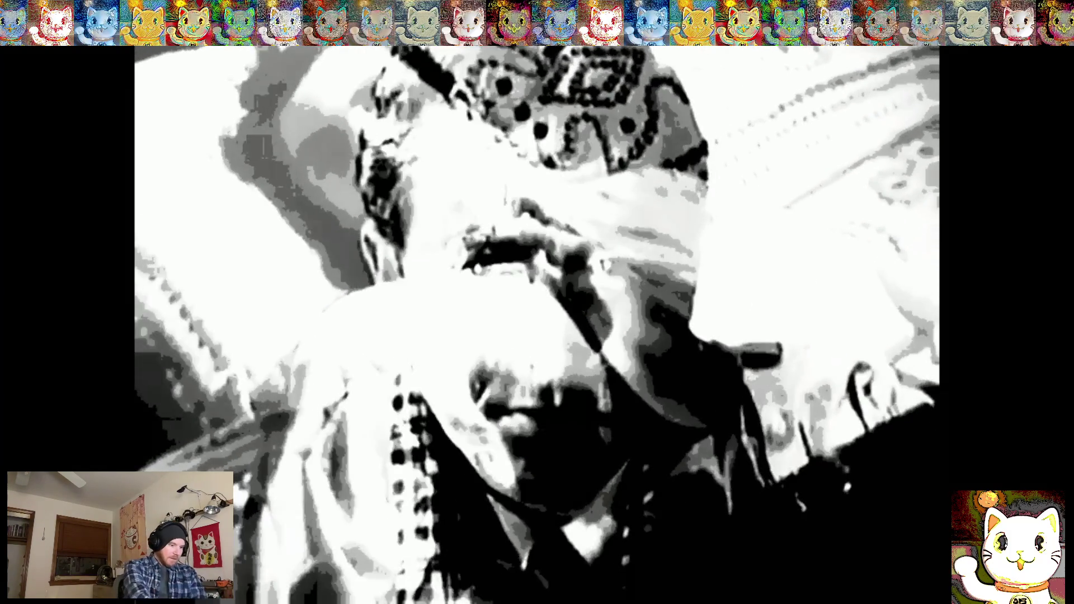
double_click(499, 95)
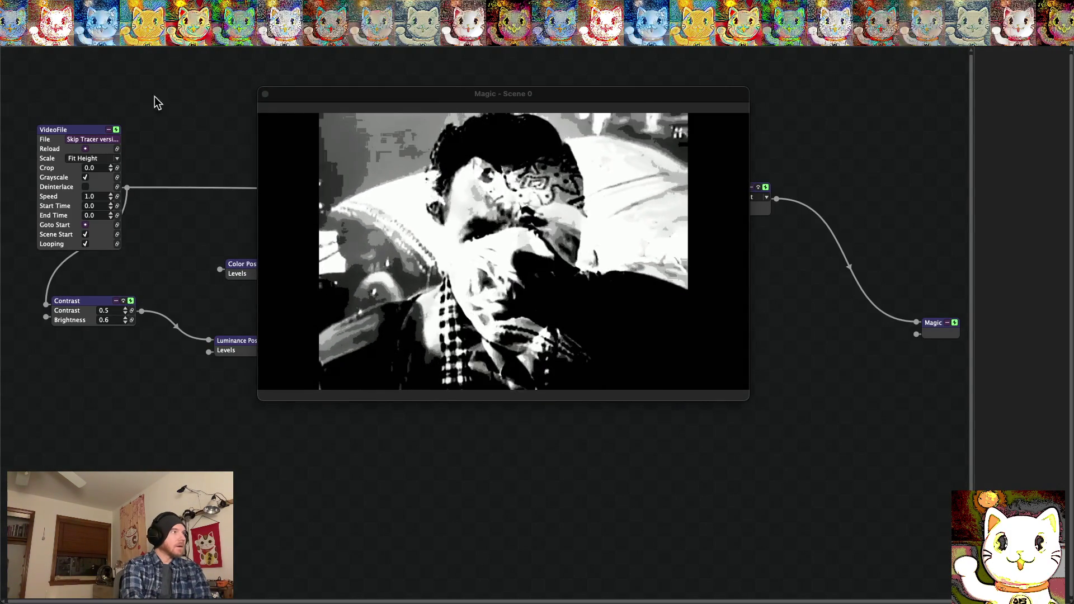
click(73, 11)
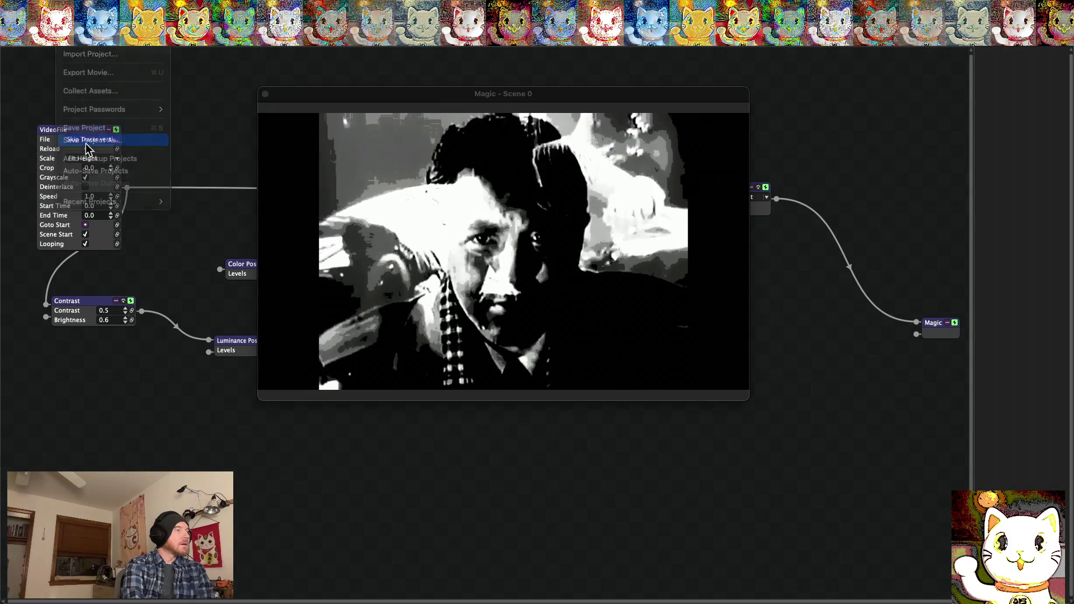
Save the Magic project under the new name 'Skip Tracer FX Pproject.magic' in the Skip Tracer Video folder
click(88, 140)
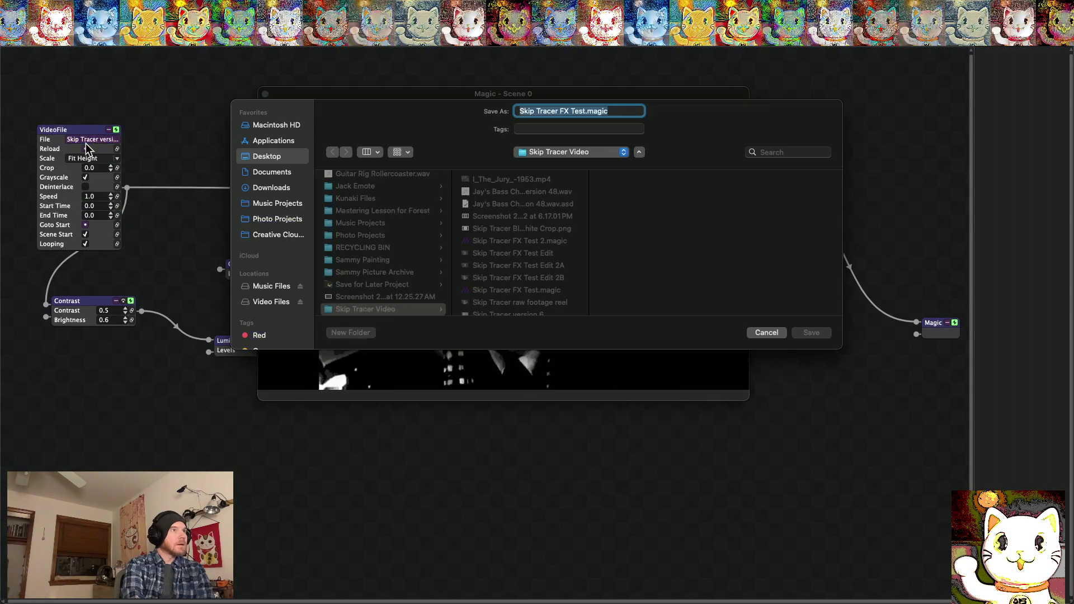
click(587, 111)
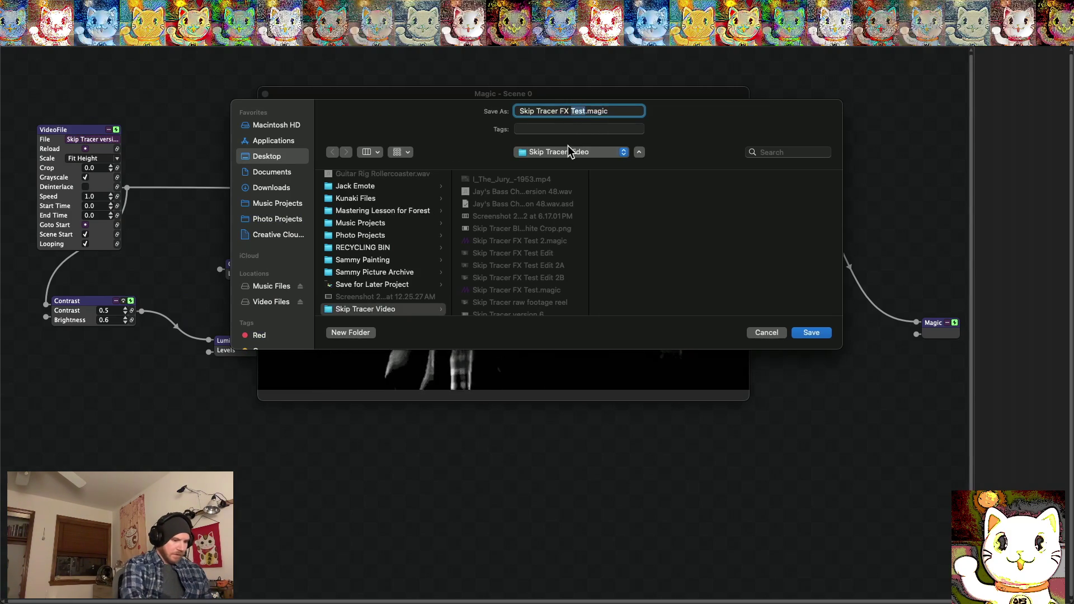
text(P)
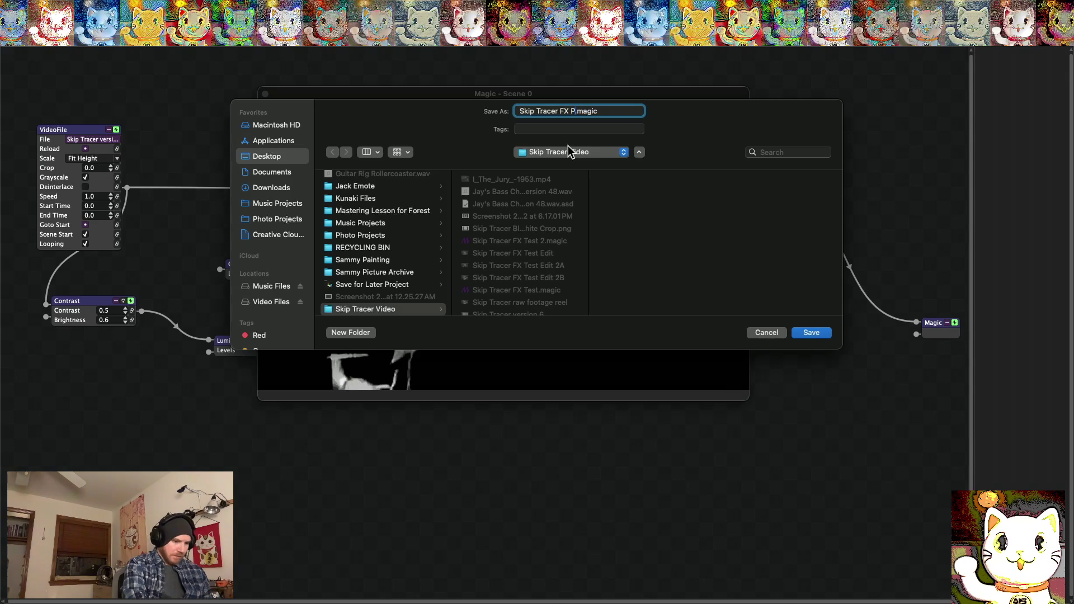
text(project)
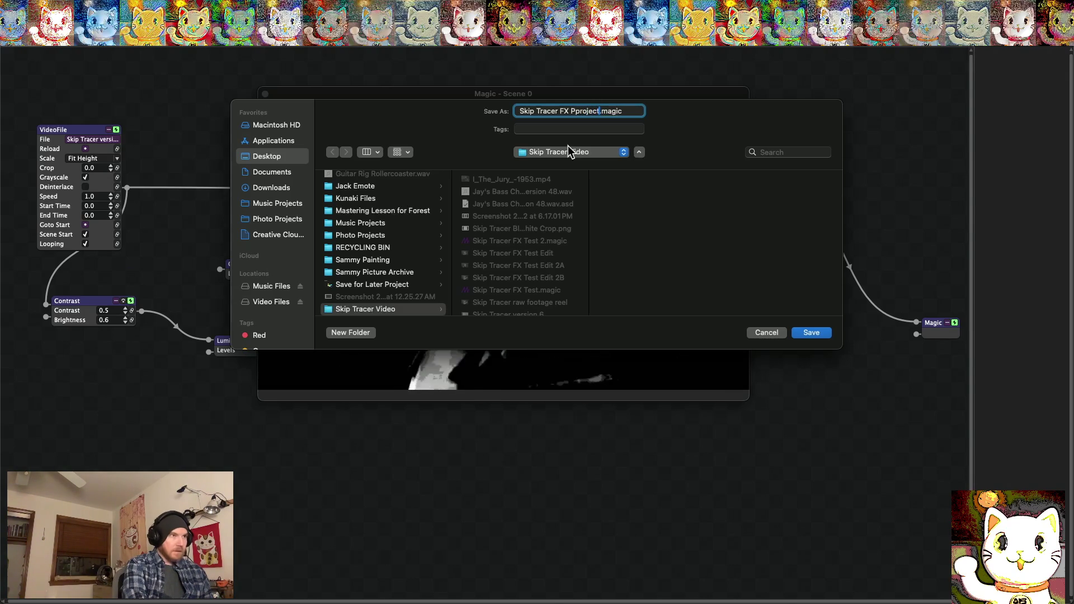
click(816, 335)
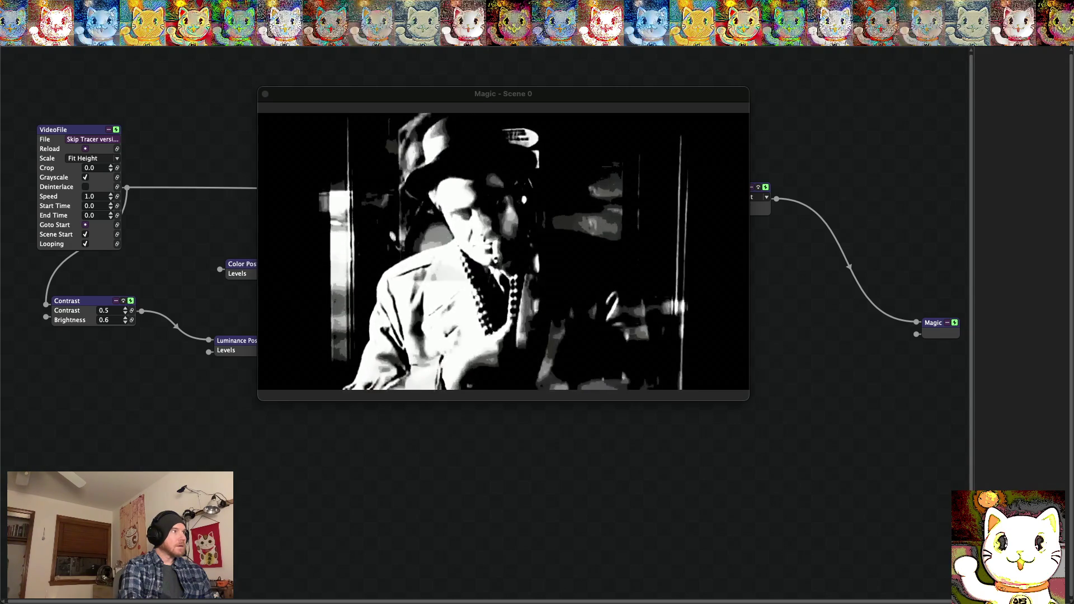
click(41, 7)
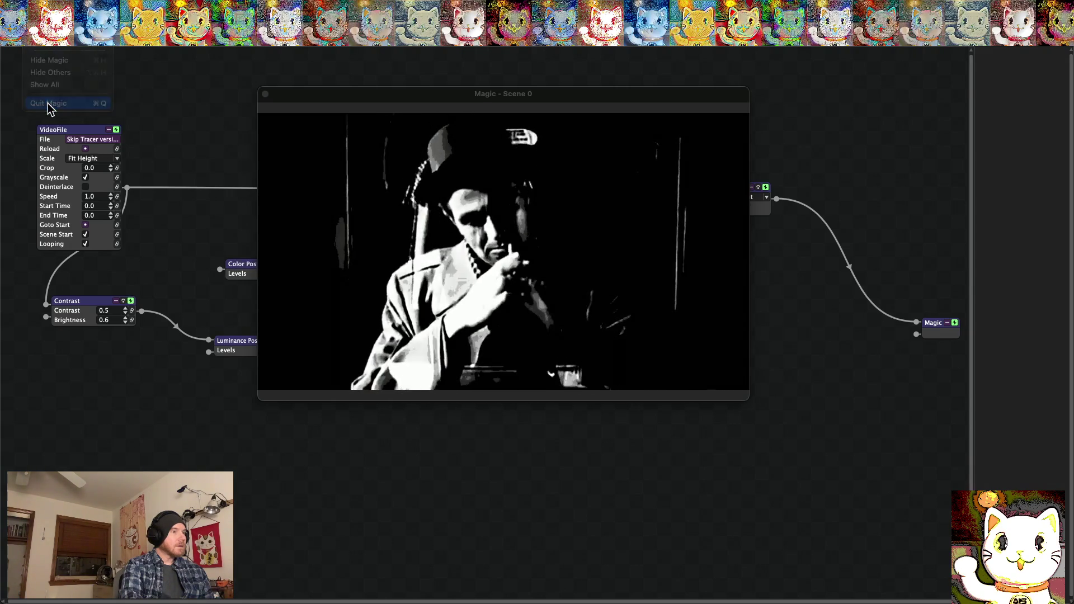
click(51, 102)
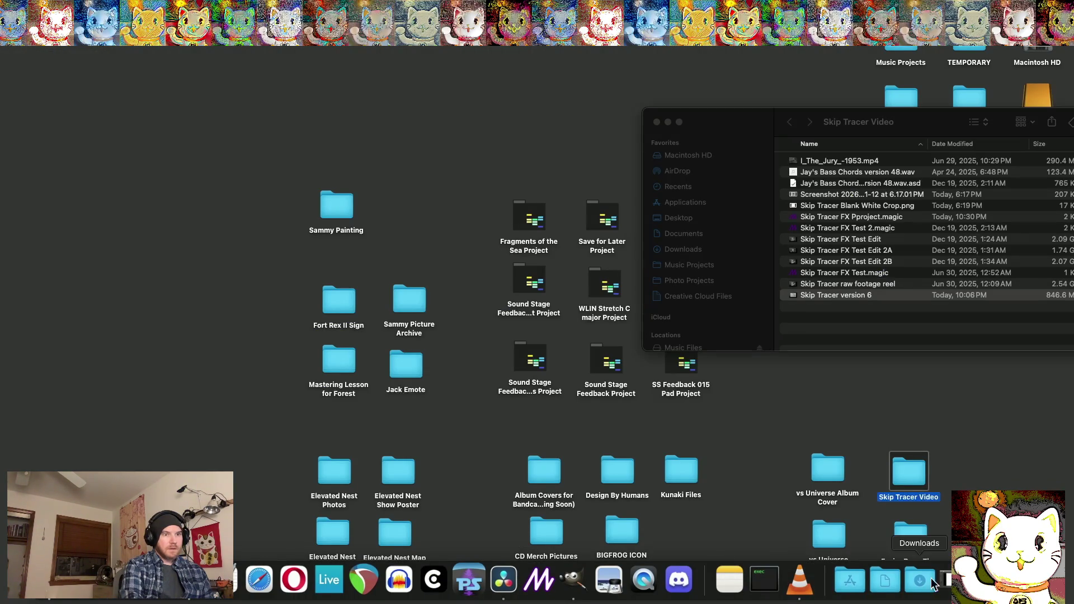
click(988, 581)
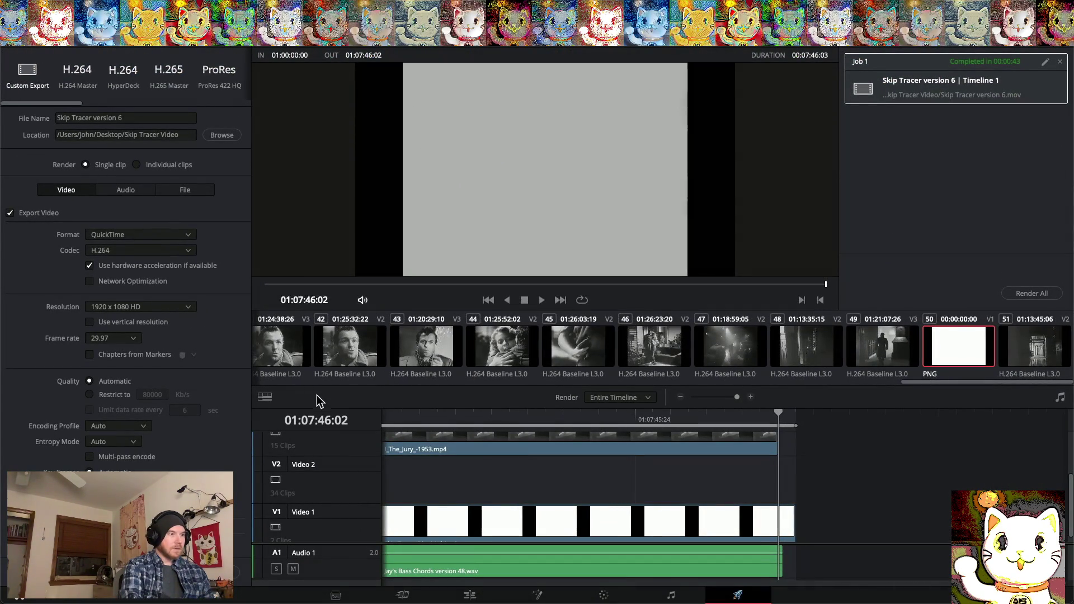
scroll(455, 490, left, 10)
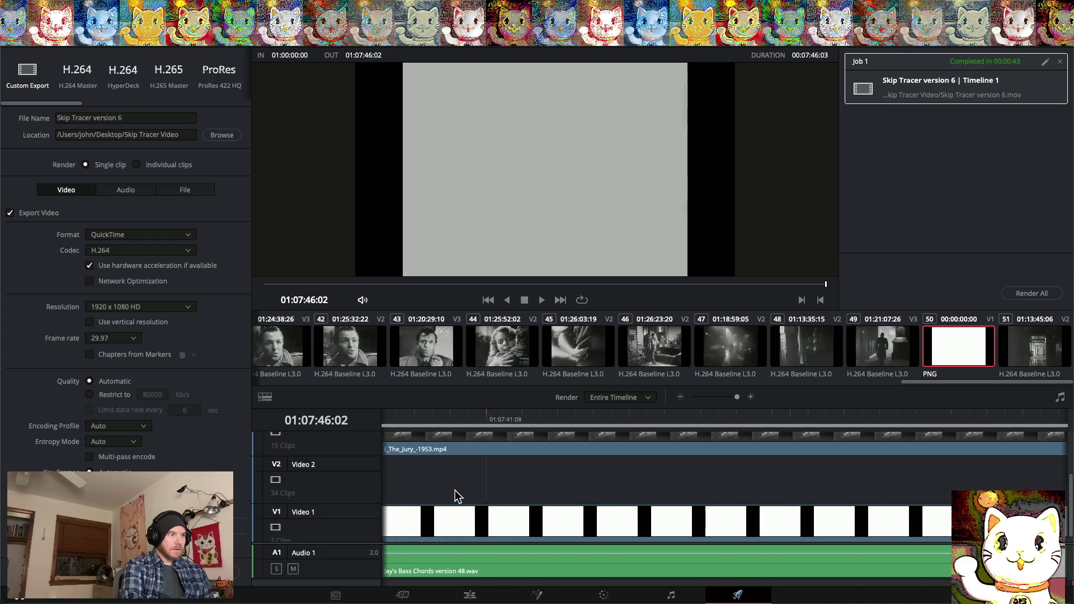
scroll(455, 490, right, 10)
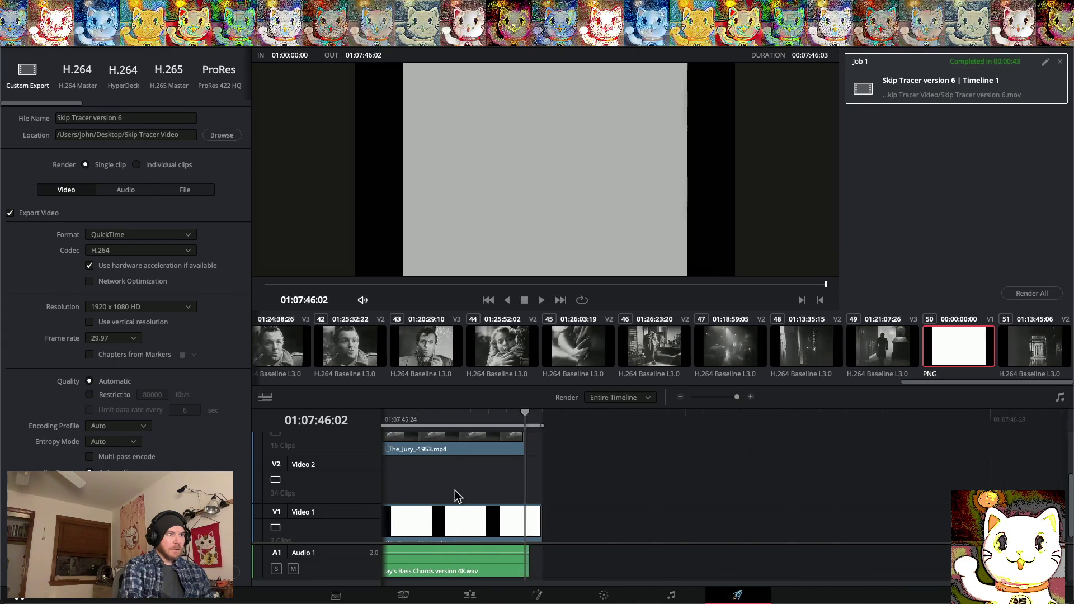
scroll(570, 481, up, 3)
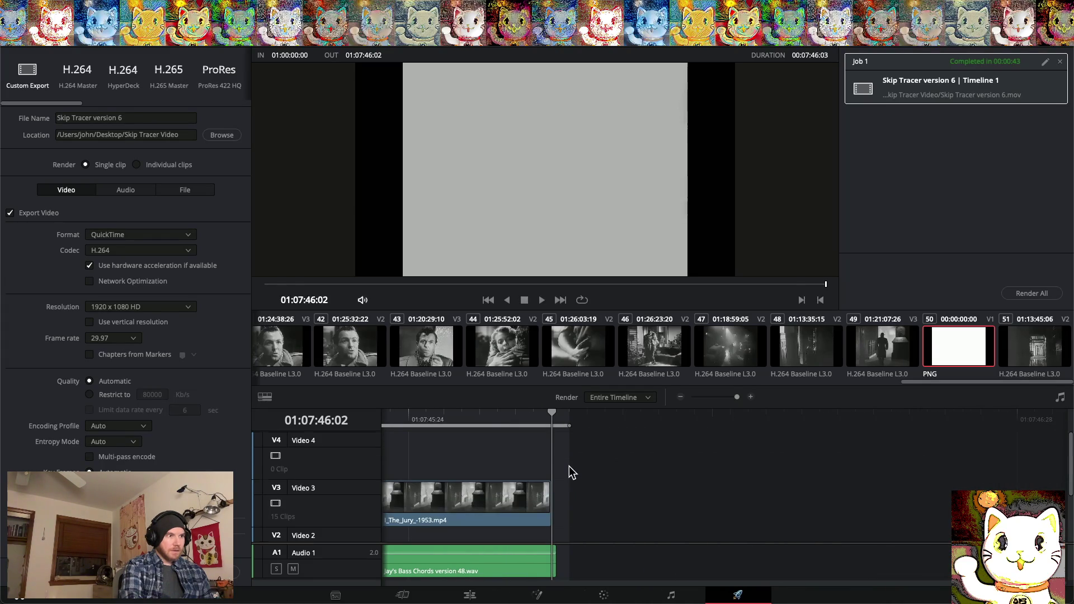
scroll(570, 473, down, 3)
scroll(570, 473, left, 5)
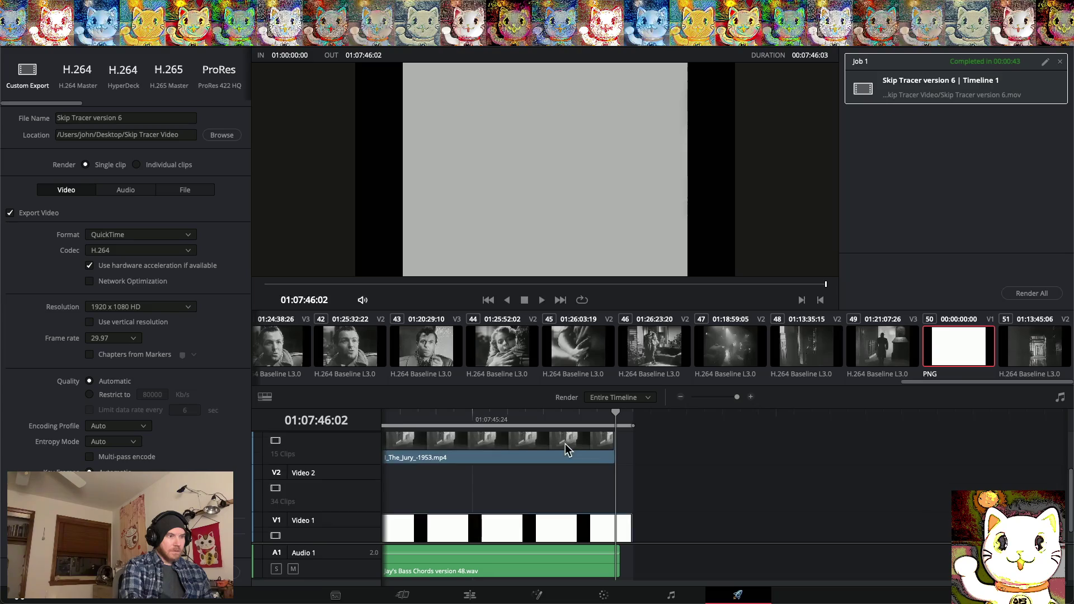
scroll(565, 448, up, 2)
scroll(566, 448, right, 1)
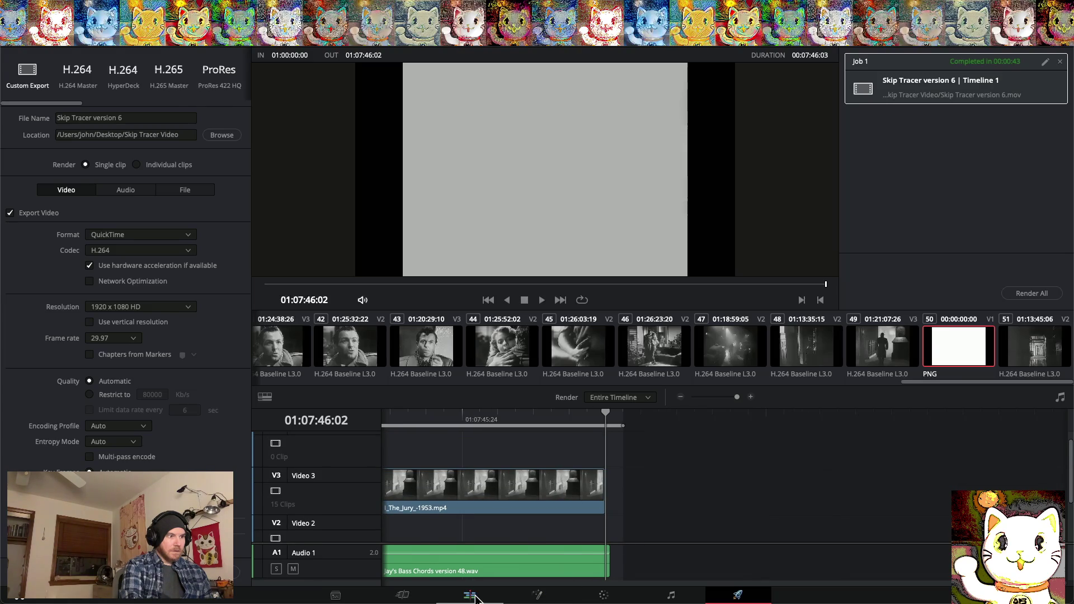
Return to the Edit page and select the last I_The_Jury clip on Video 3
click(475, 597)
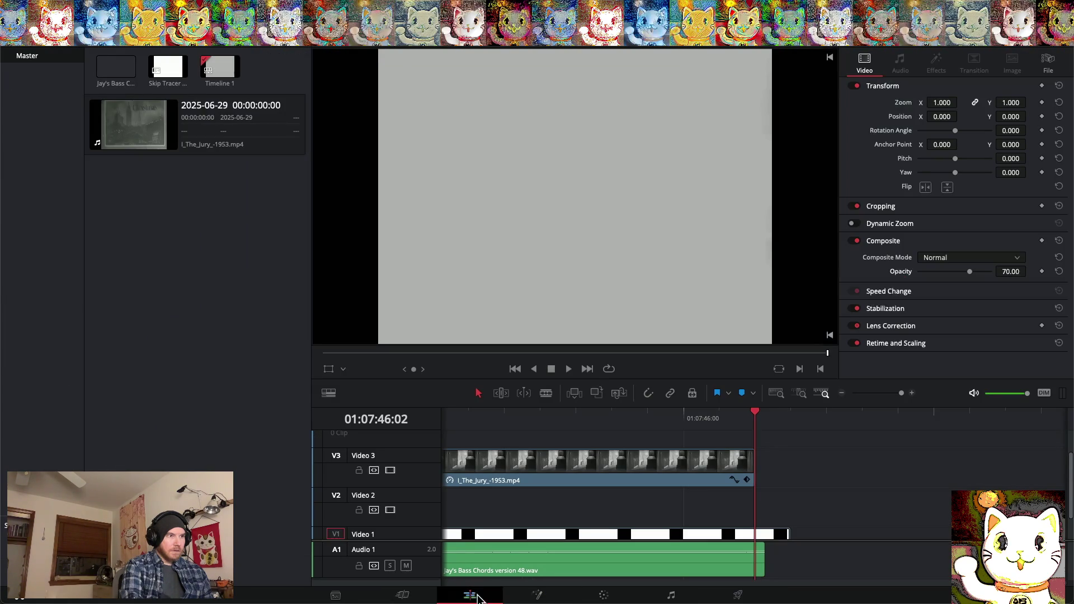
click(650, 466)
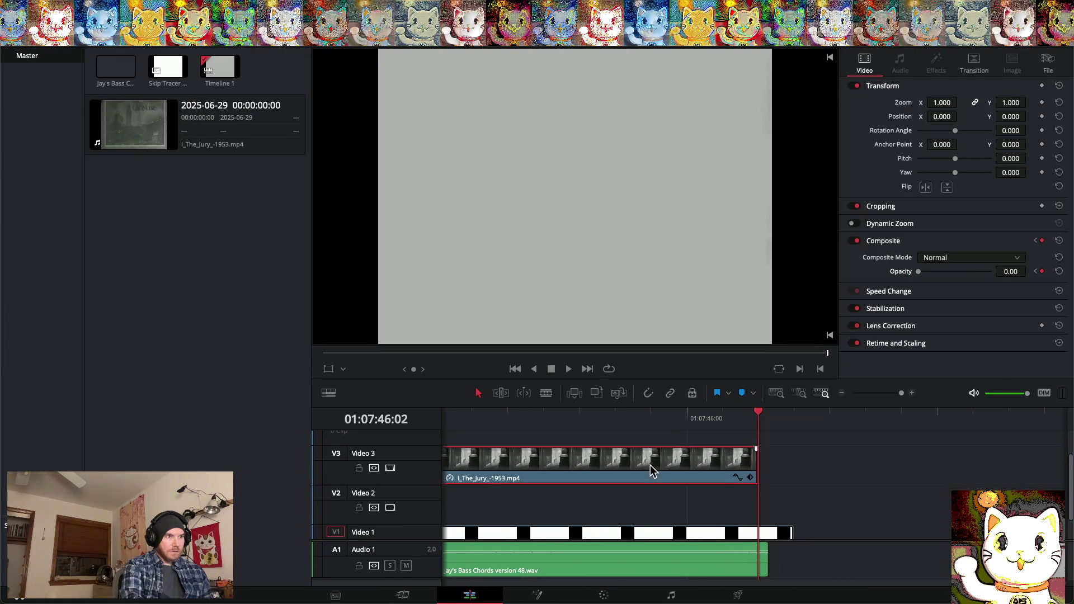
click(738, 477)
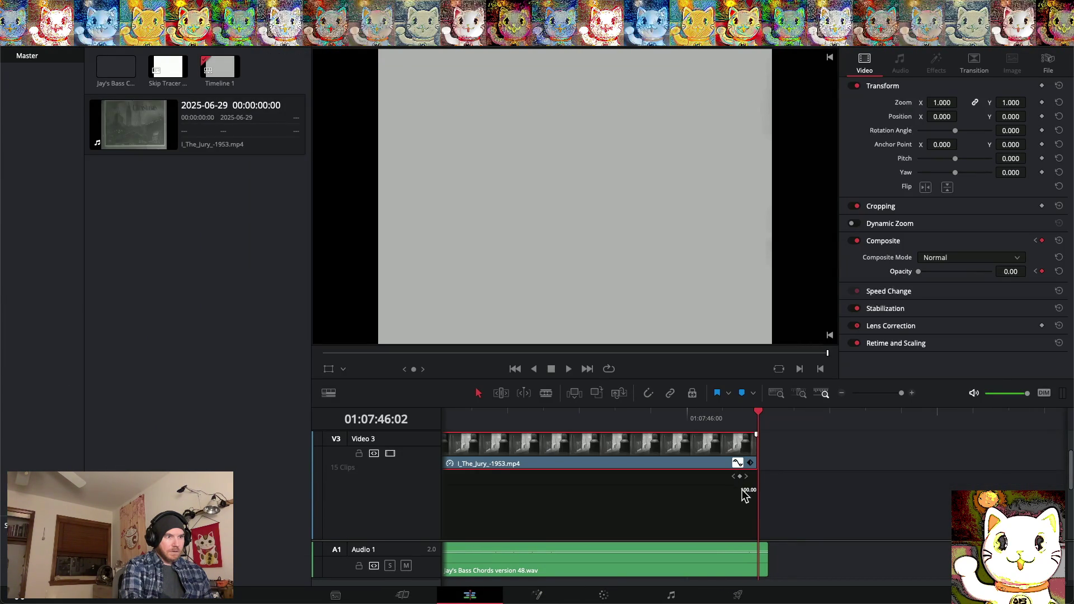
scroll(735, 502, up, 4)
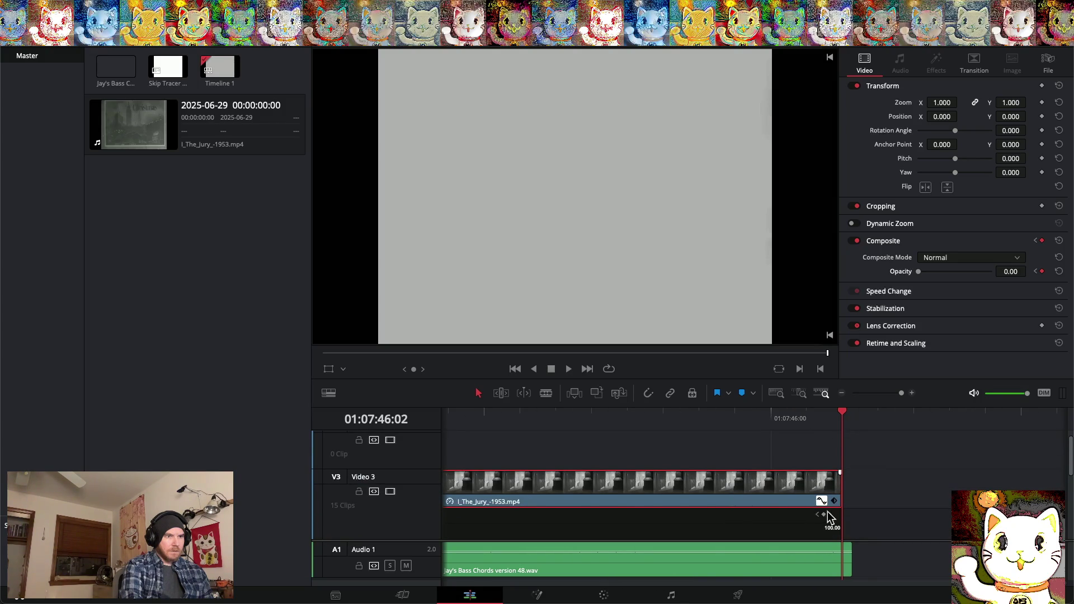
click(822, 501)
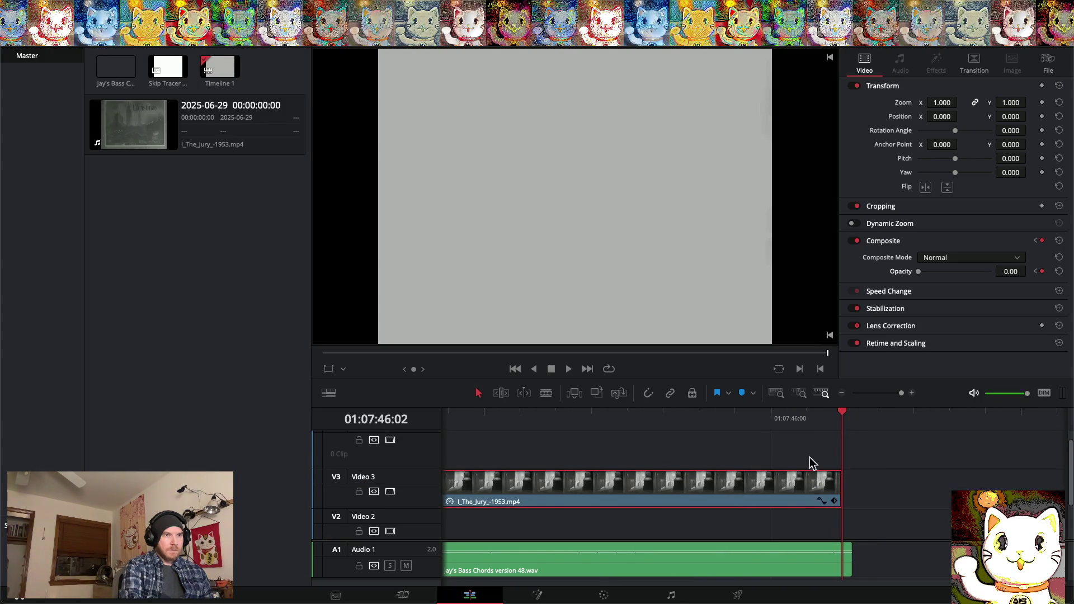
Play back the final clip's fade-out at the end of the timeline
click(551, 421)
key(space)
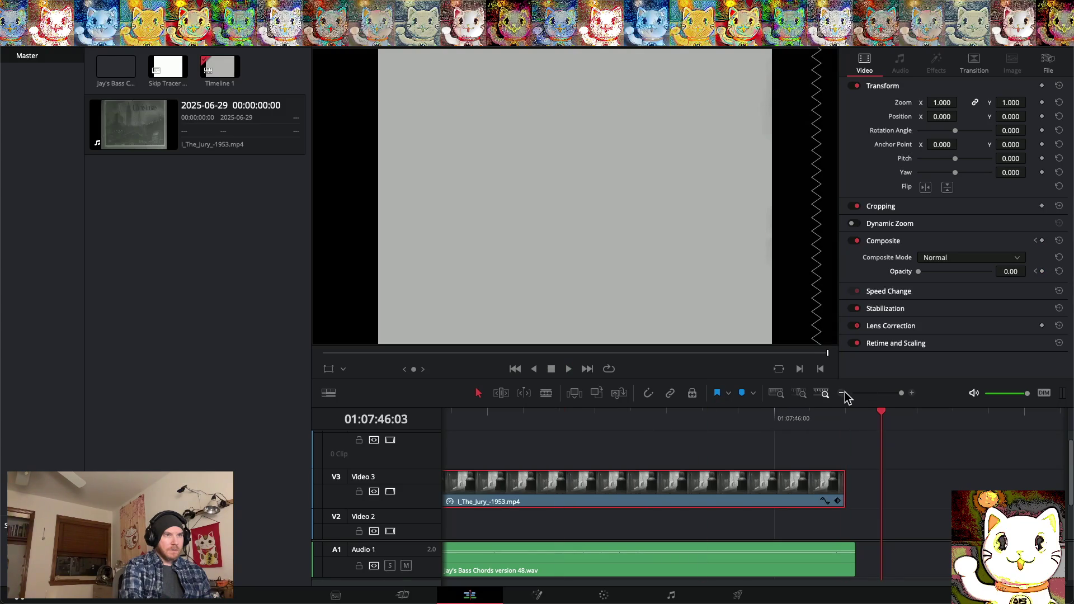
click(844, 393)
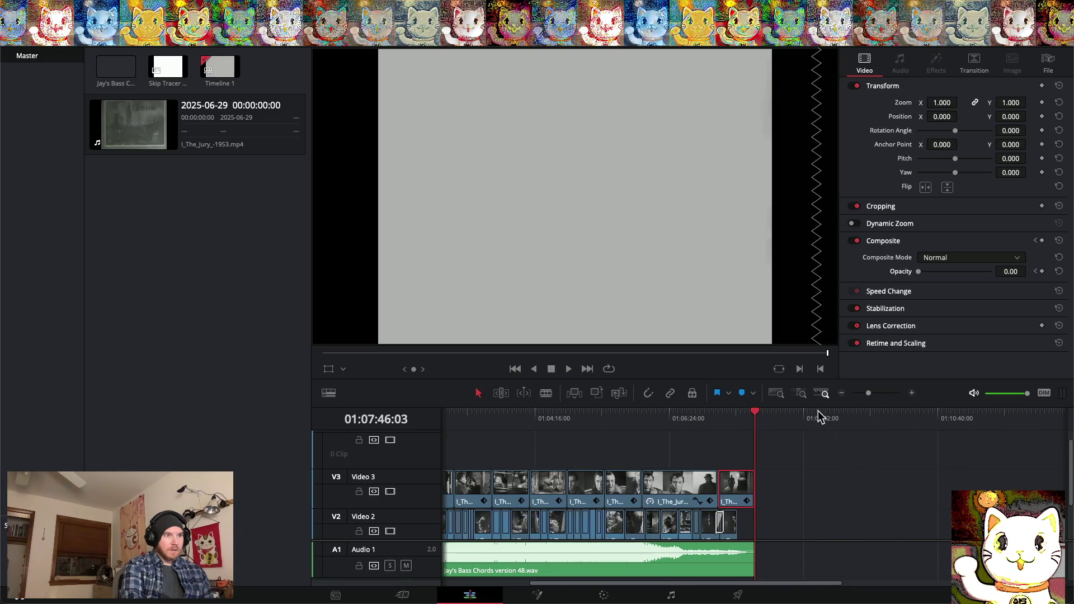
drag(757, 414, 713, 414)
key(space)
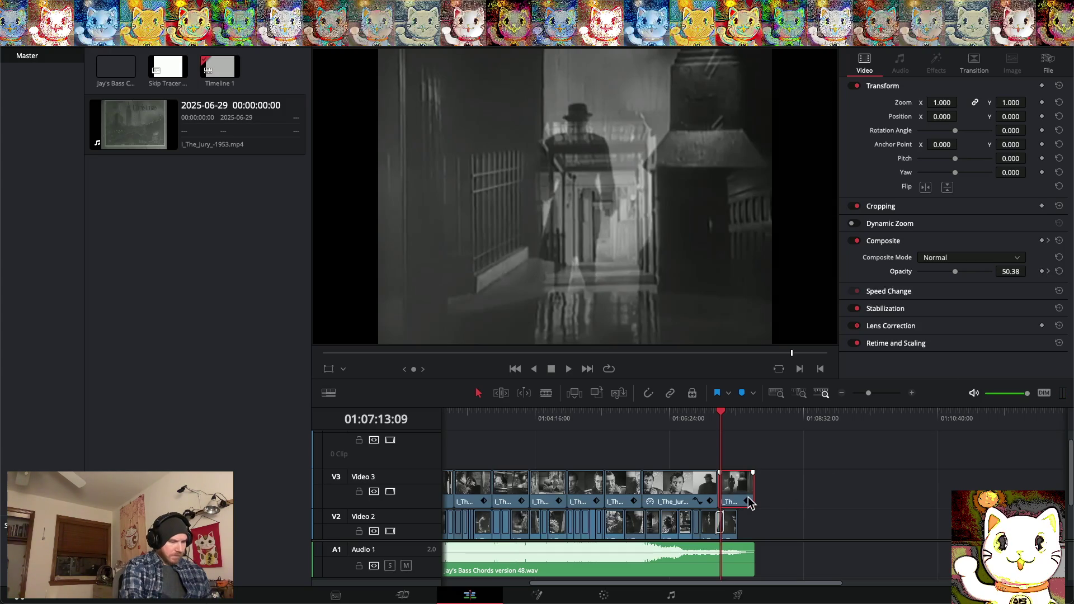
scroll(750, 503, up, 5)
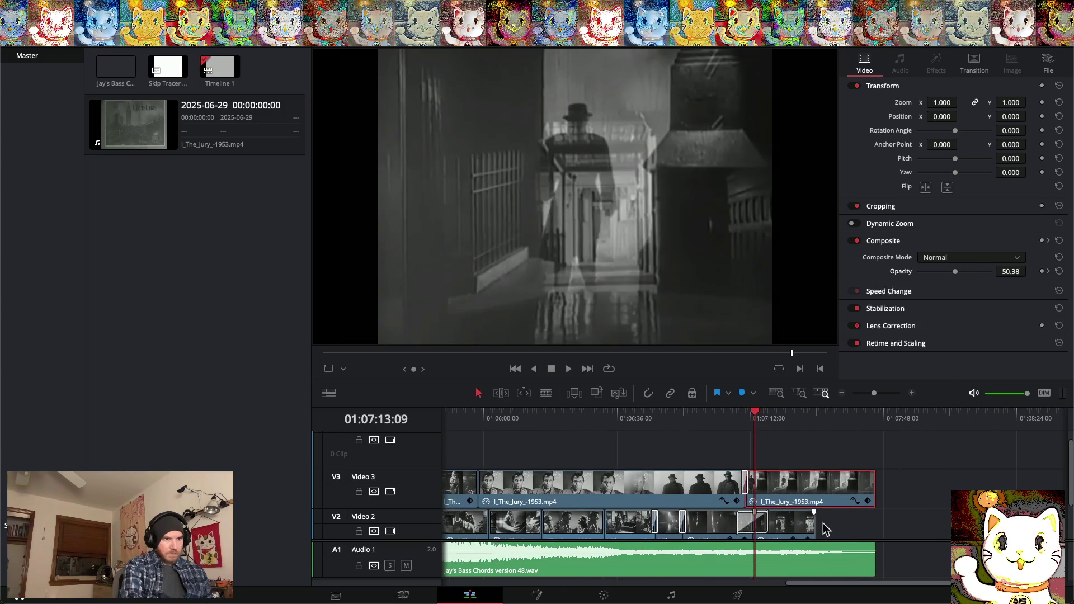
Raise the last clip's fade-out opacity keyframe to about 52%
click(854, 501)
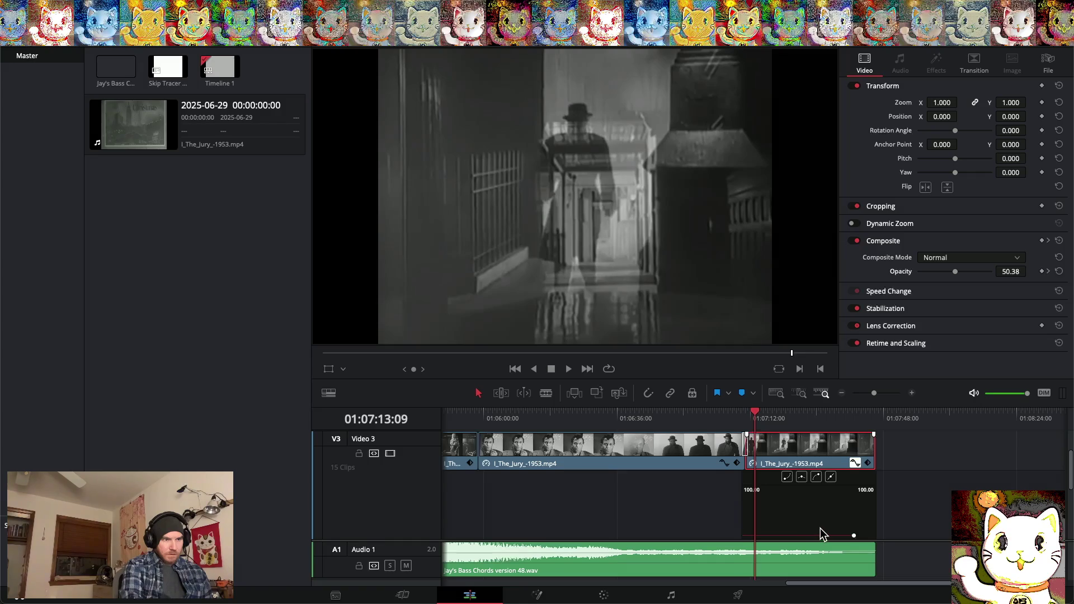
scroll(820, 528, right, 3)
scroll(779, 526, up, 1)
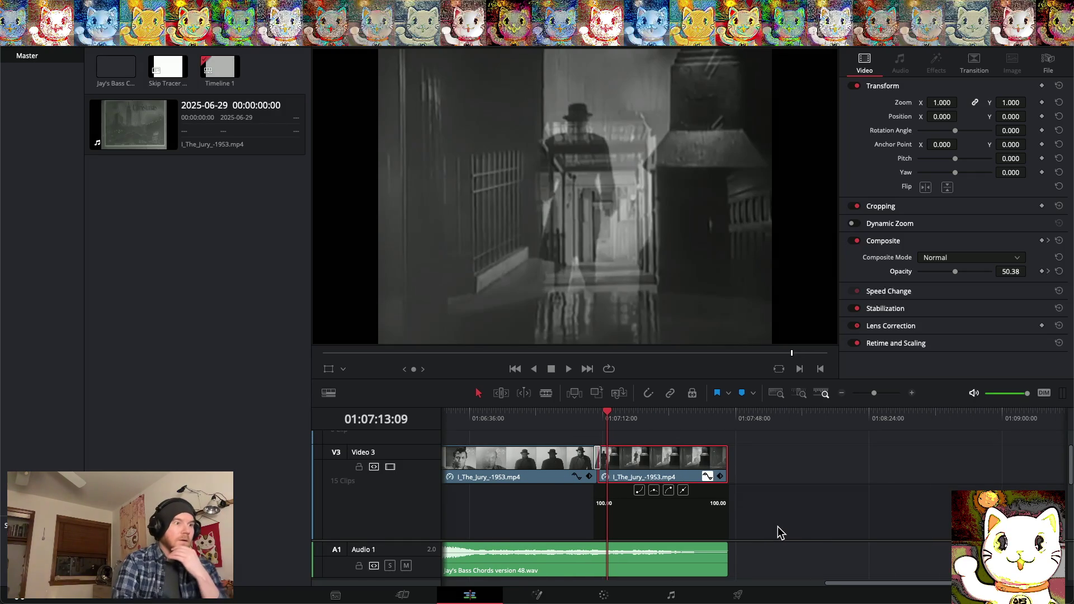
scroll(718, 480, down, 3)
scroll(719, 480, right, 1)
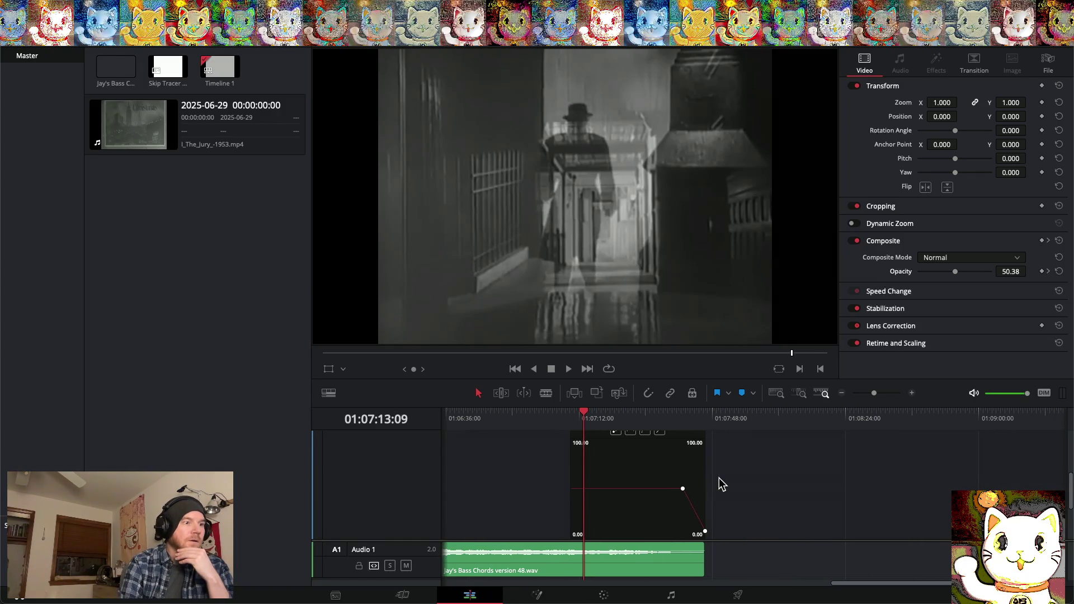
drag(685, 488, 694, 487)
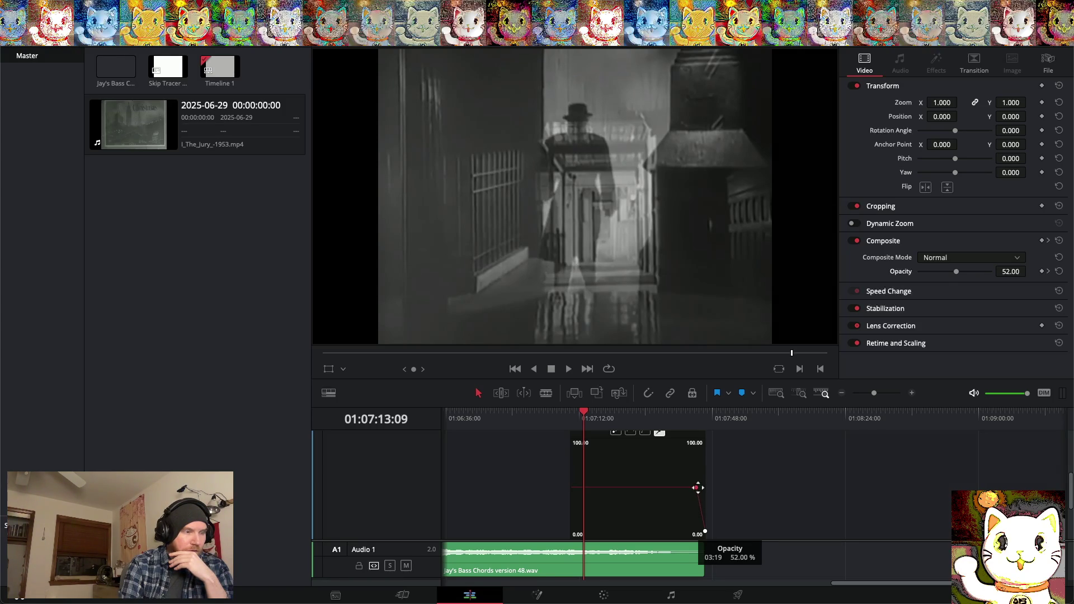
Scroll back to the opening I_The_Jury clip and show its opacity keyframe curve
scroll(635, 508, up, 10)
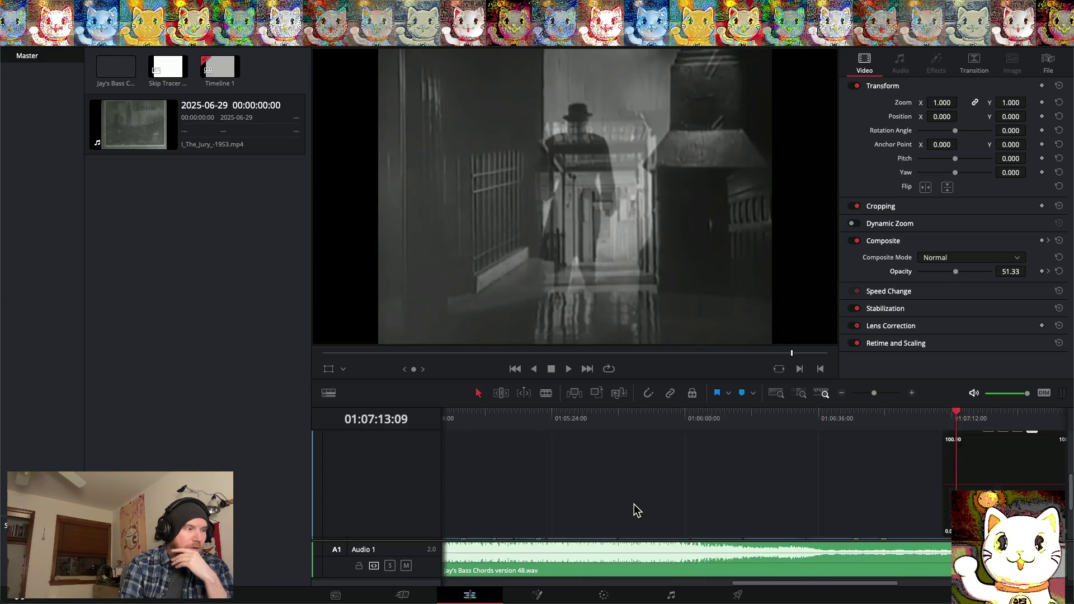
scroll(635, 508, up, 5)
scroll(635, 509, down, 5)
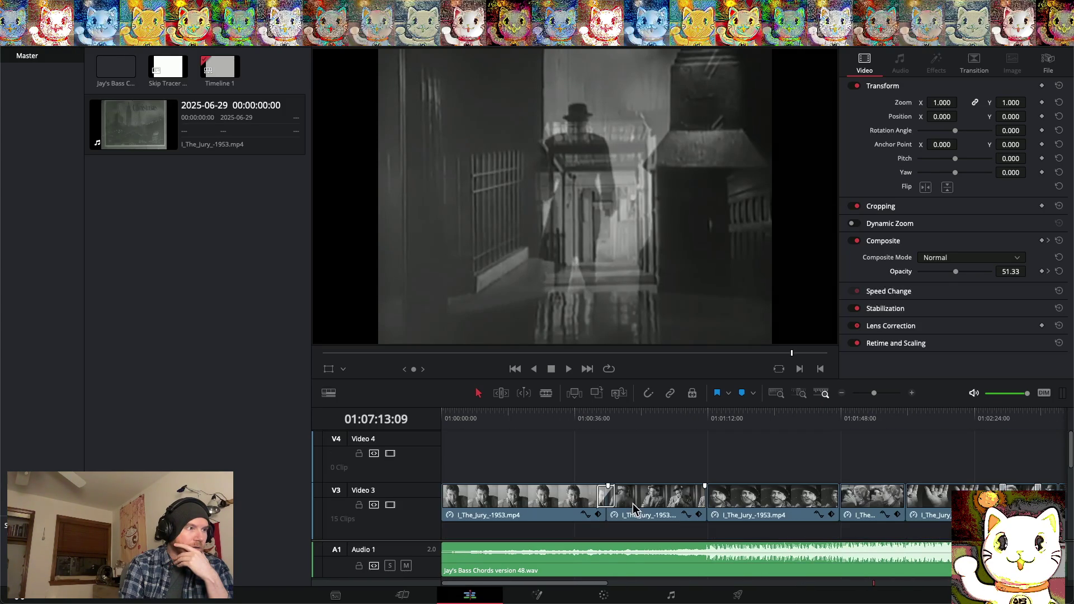
scroll(635, 510, down, 1)
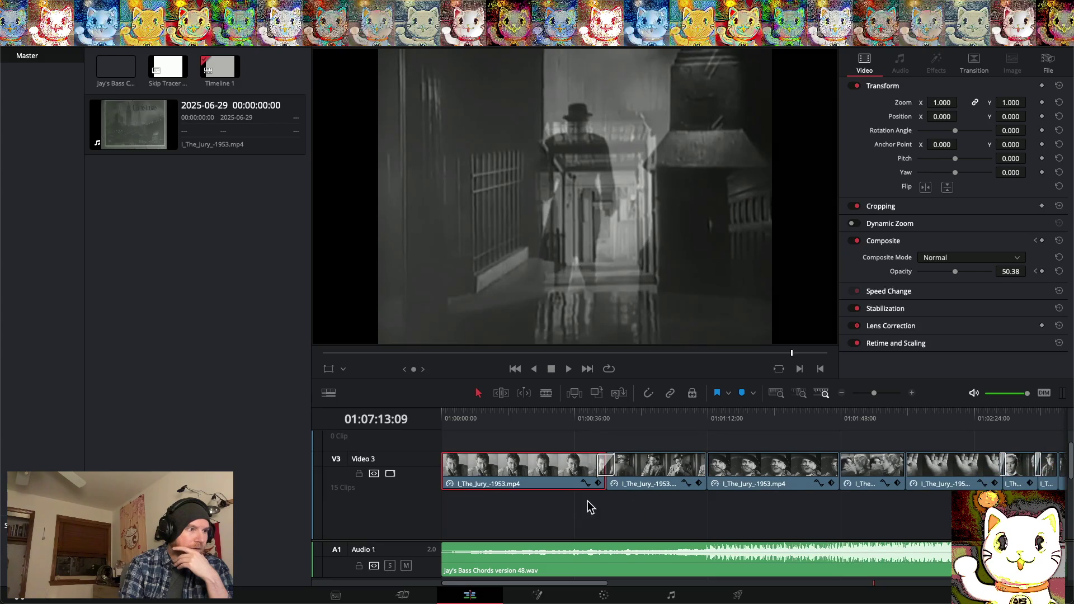
click(587, 483)
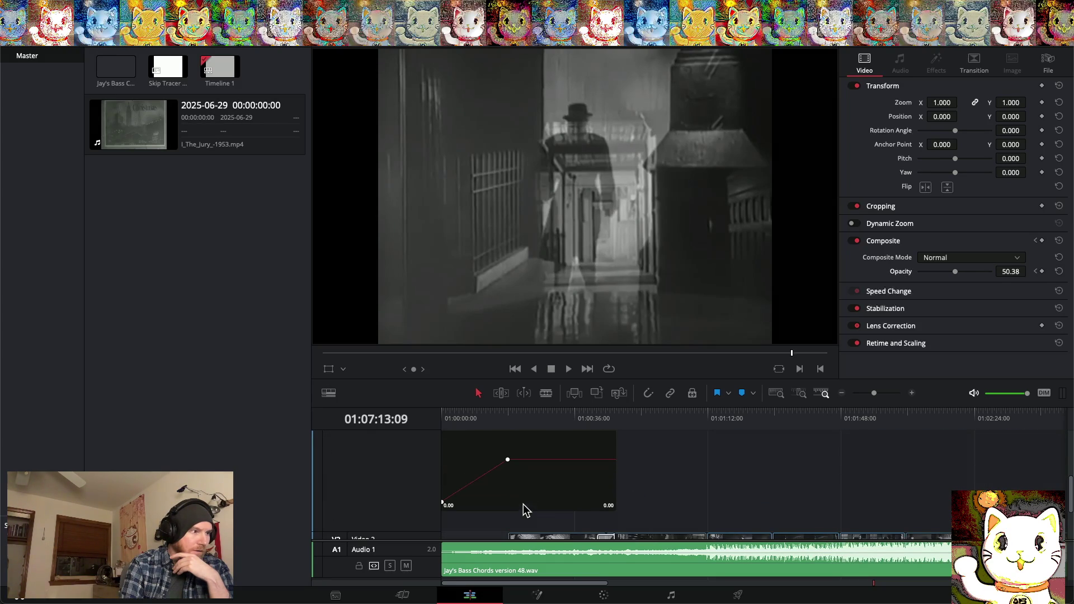
Shift the opening clip's fade-in opacity keyframe later so it settles at 50.38 opacity
drag(508, 461, 476, 460)
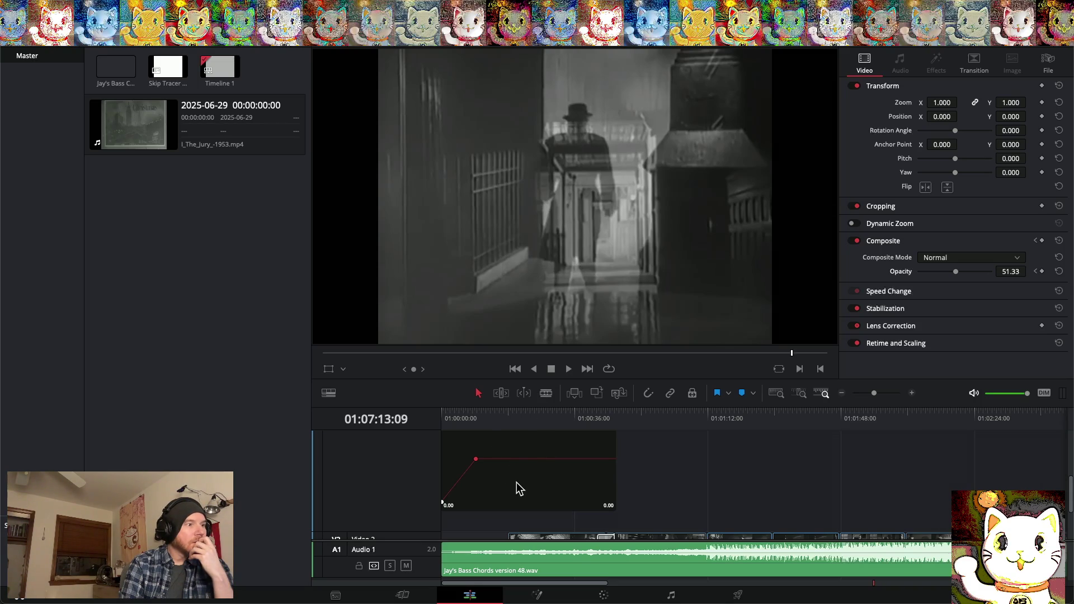
scroll(515, 482, up, 2)
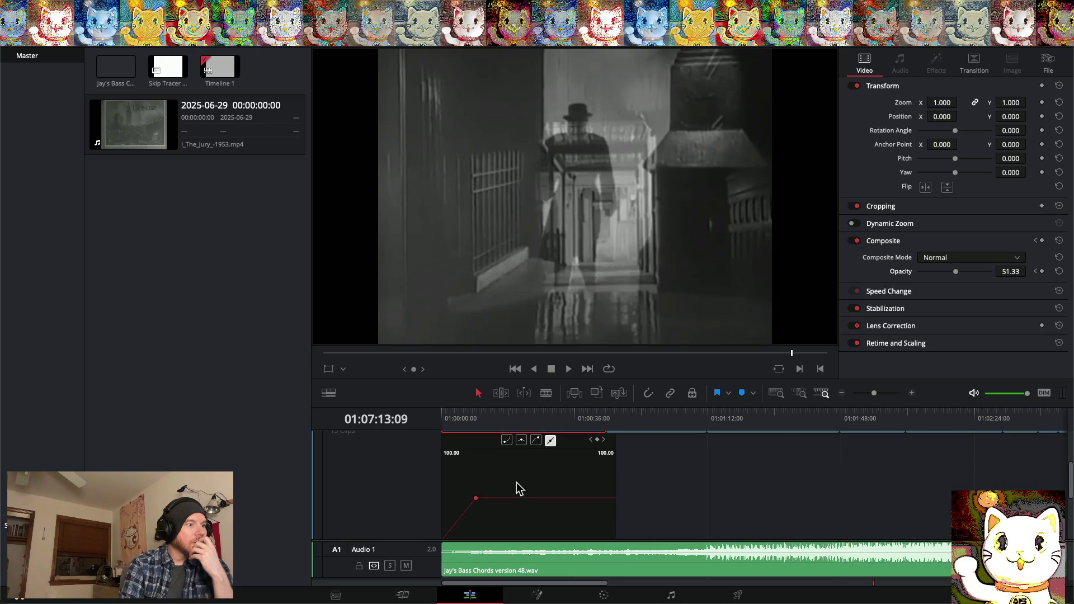
scroll(516, 482, down, 2)
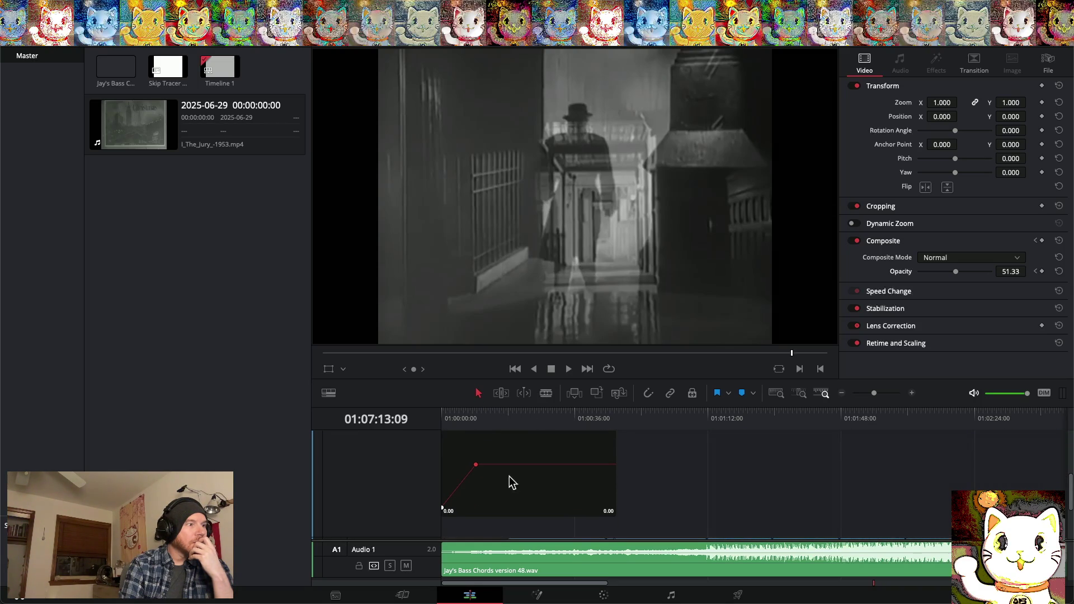
mouse_move(476, 465)
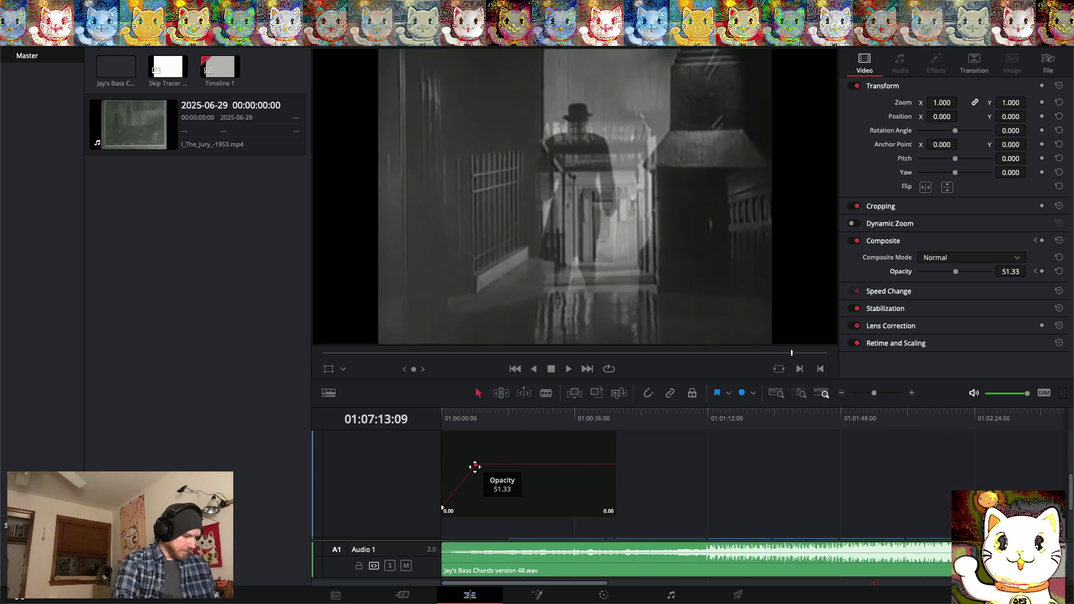
drag(475, 466, 507, 465)
Scroll along the clip to review its fade-out keyframe level
scroll(514, 510, right, 10)
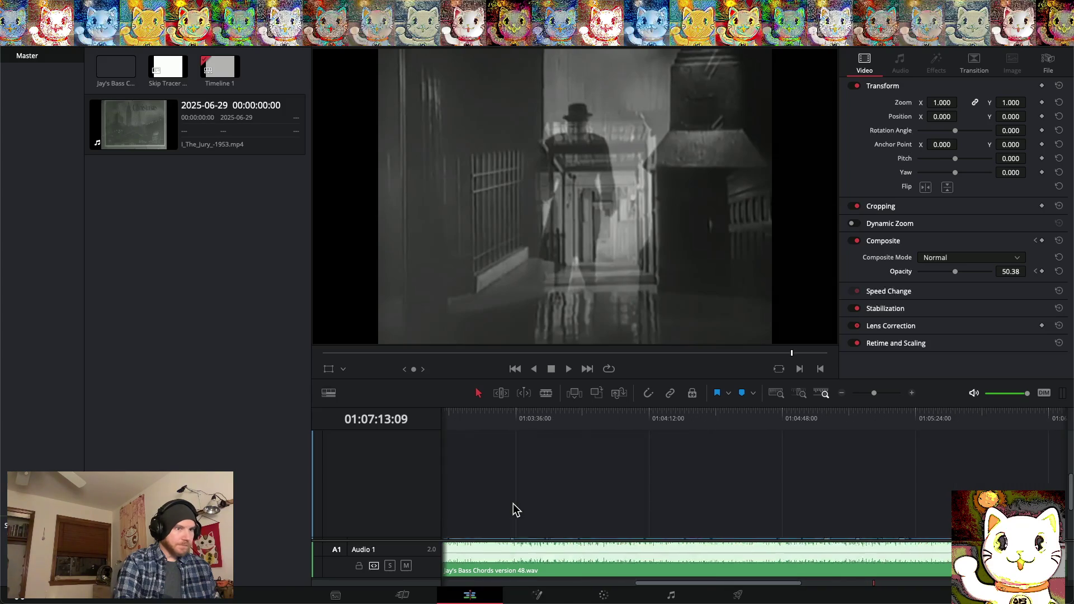
scroll(513, 511, left, 2)
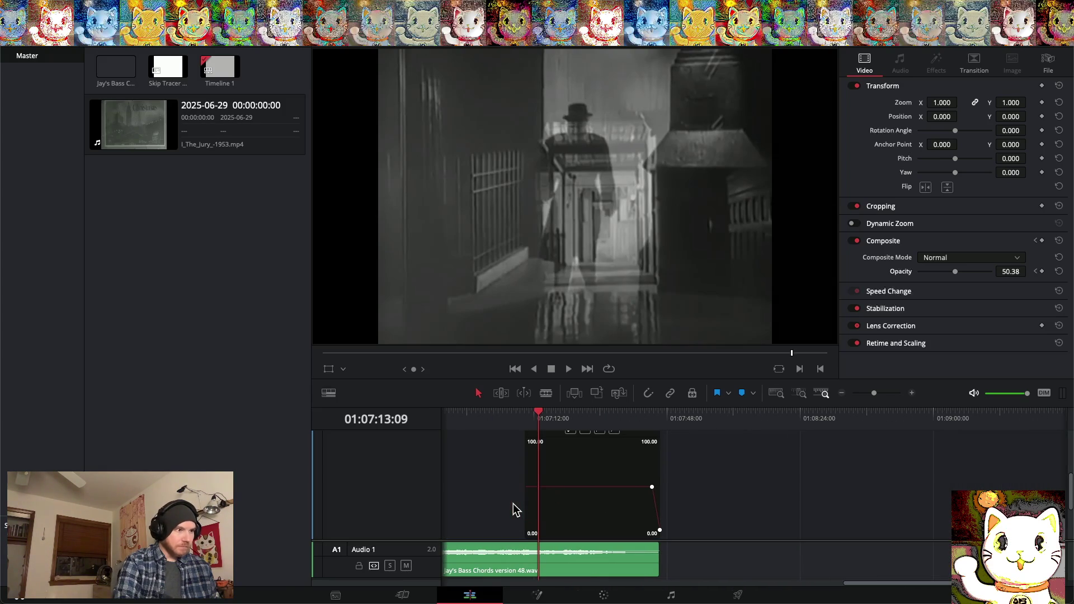
mouse_move(649, 512)
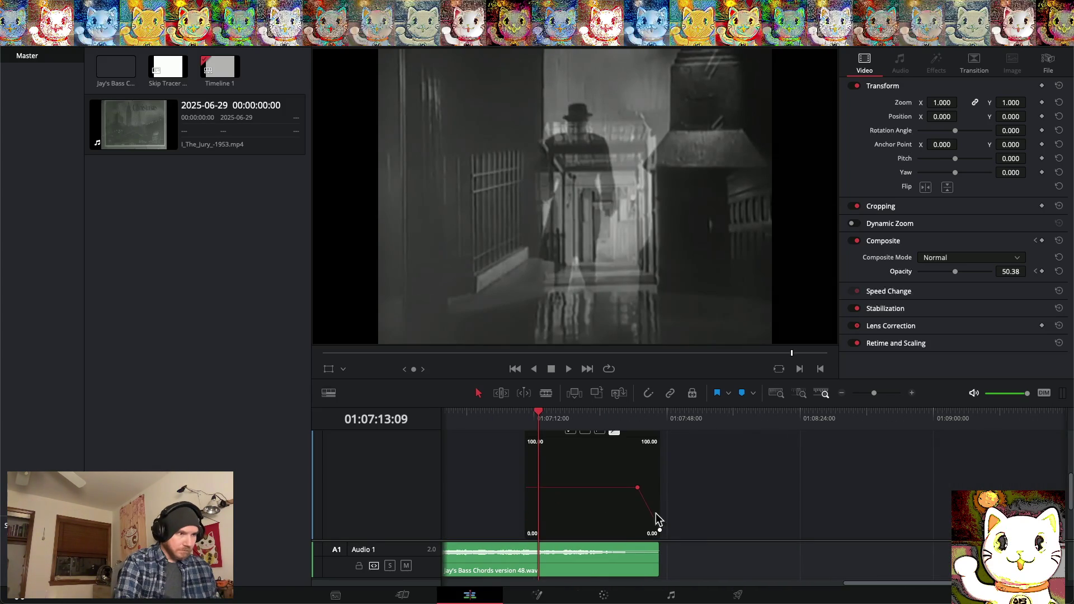
scroll(649, 509, up, 1)
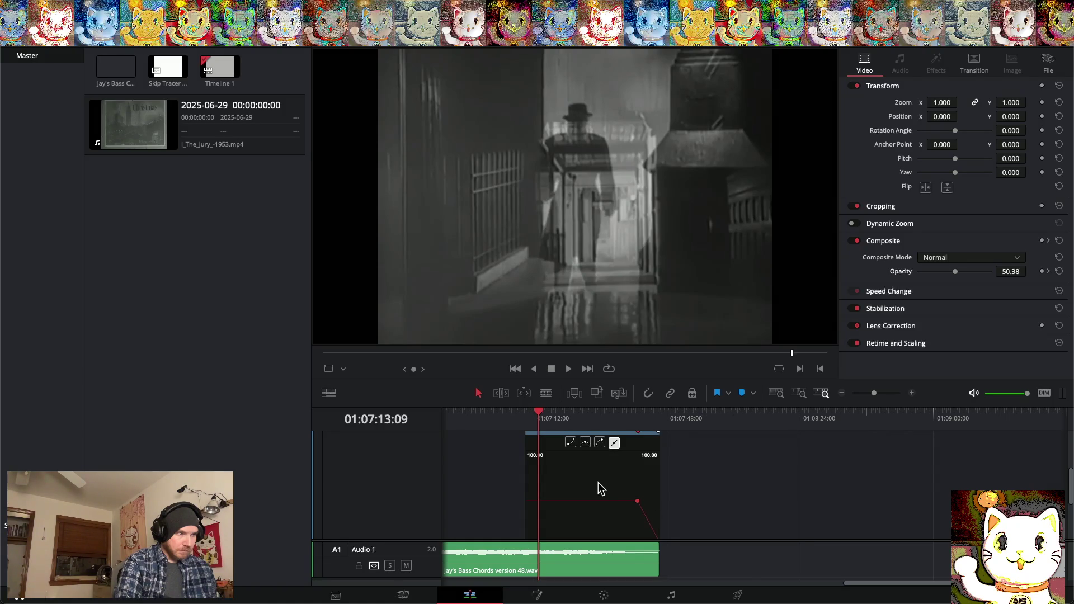
click(122, 6)
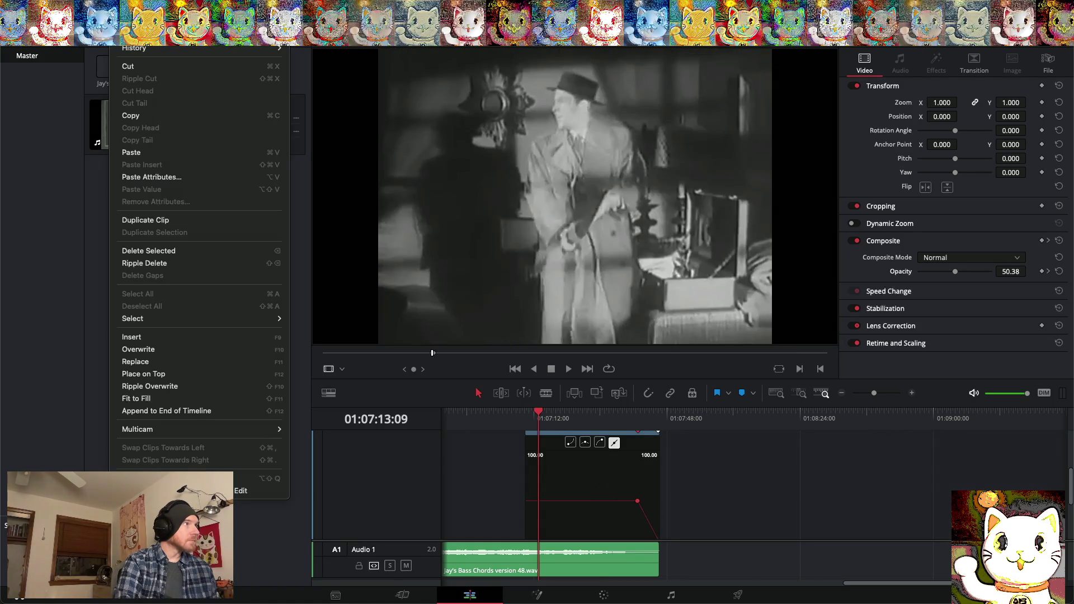
Raise the fade-out keyframe's opacity and nudge it slightly later in the clip
key(Escape)
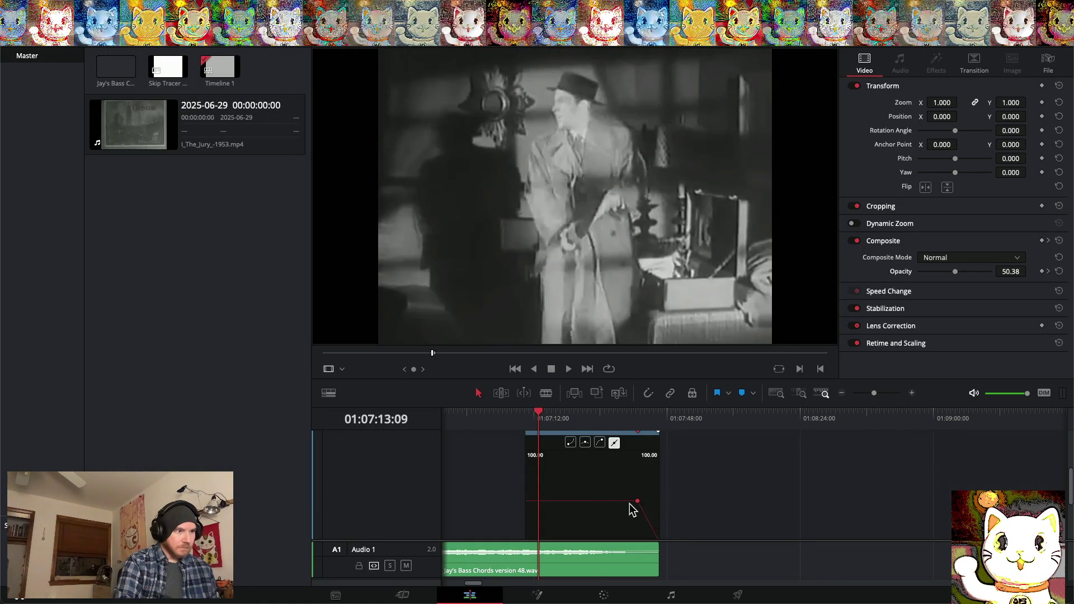
drag(639, 502, 649, 498)
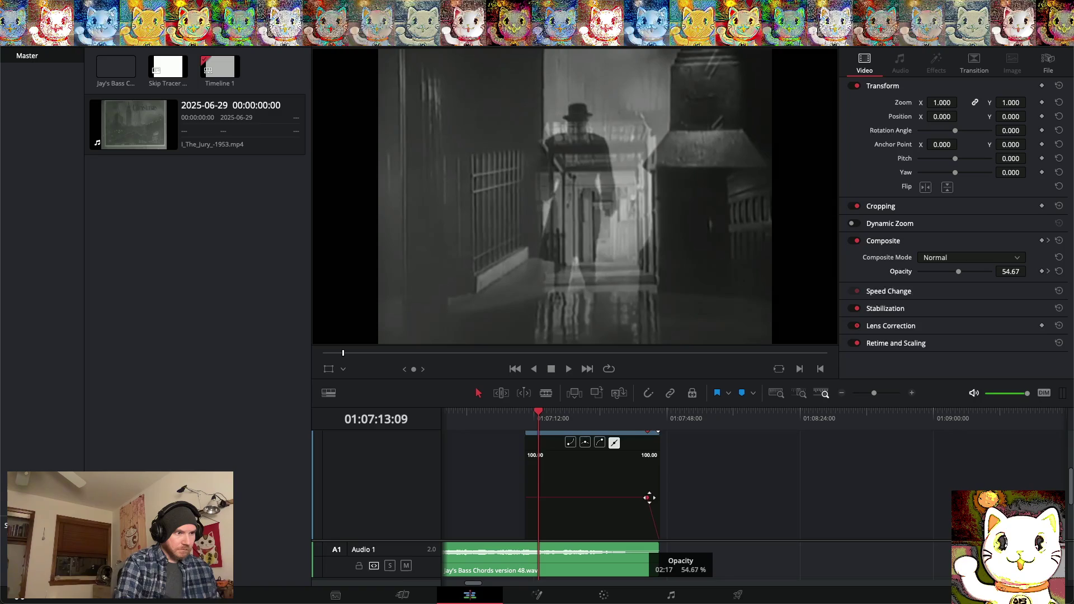
drag(647, 500, 649, 499)
Move the fade-in keyframe earlier at 52.00 opacity and deselect the clip
scroll(606, 504, left, 10)
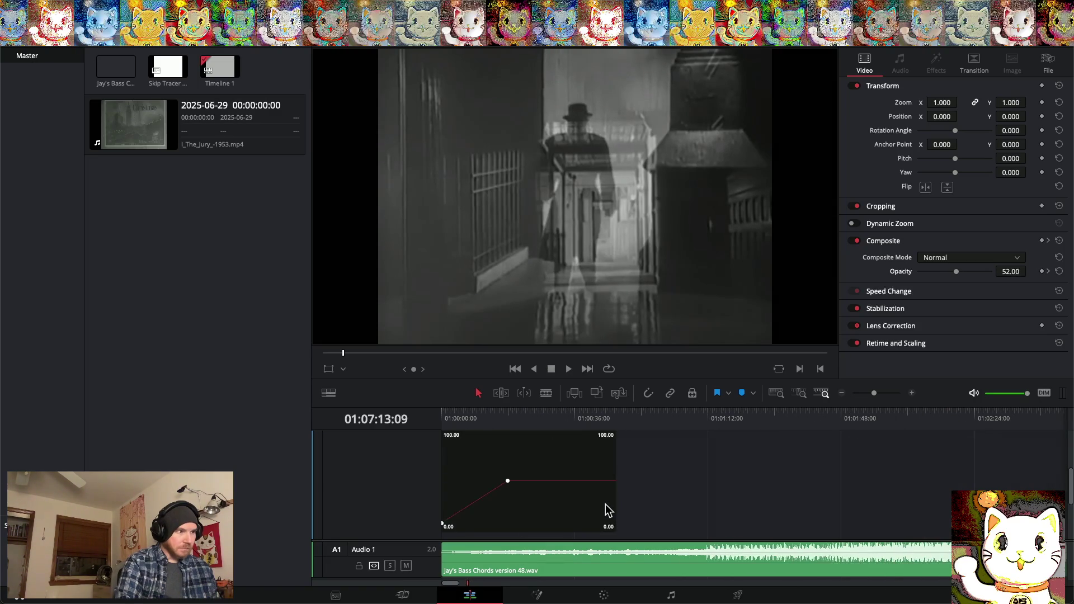
drag(508, 481, 472, 479)
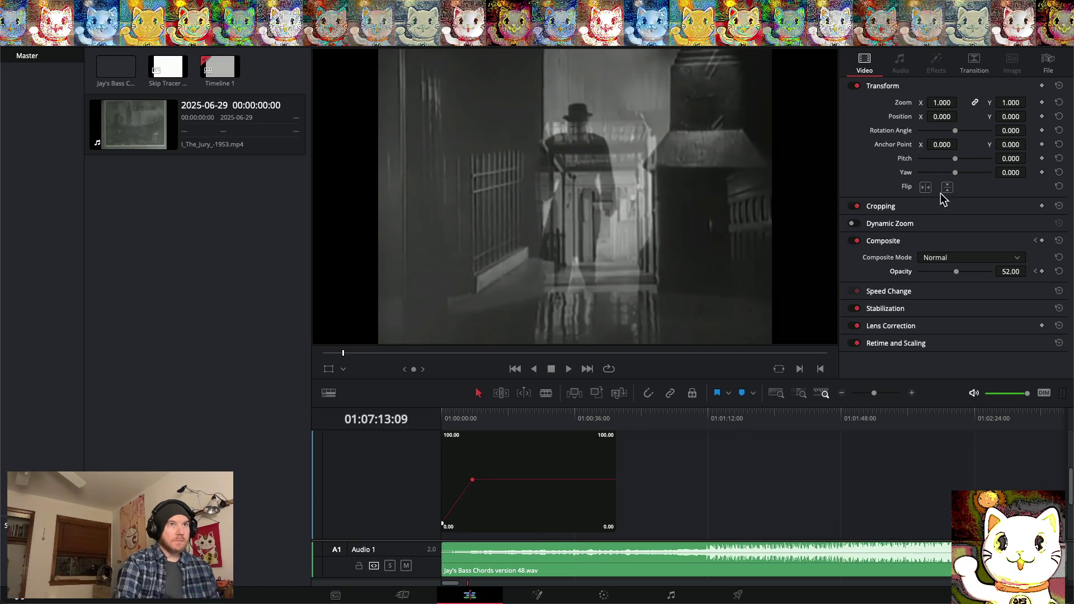
click(285, 221)
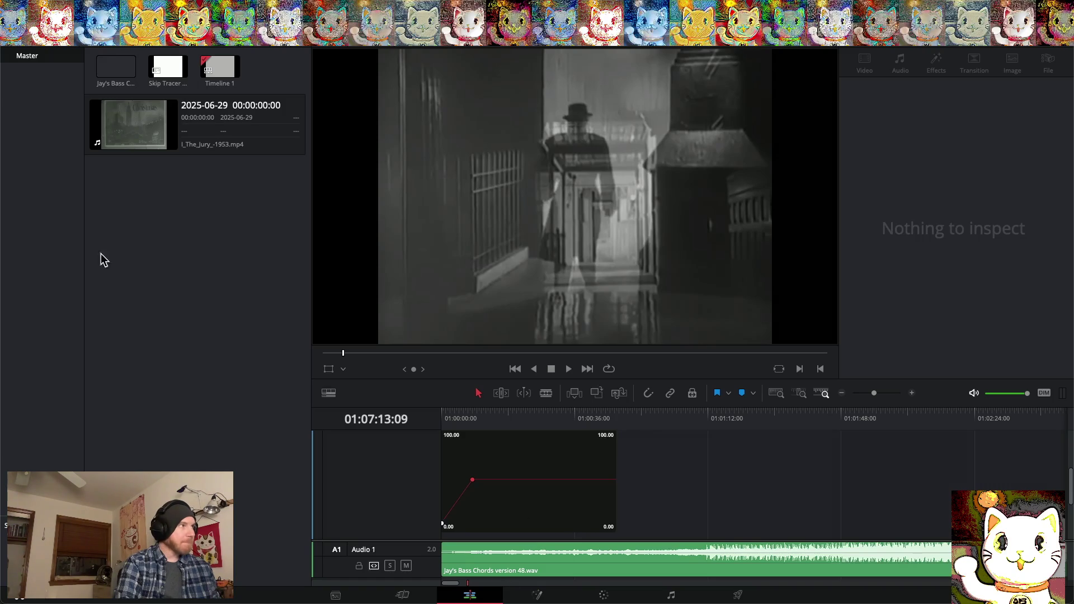
click(98, 6)
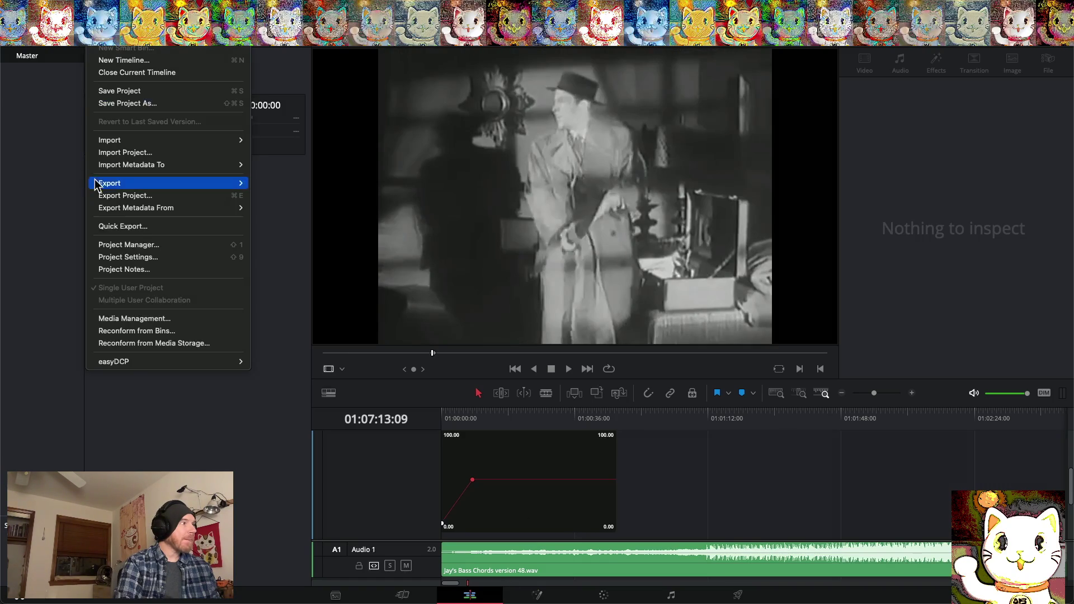
Save the project, requeue 'Skip Tracer version 6' replacing the old file, and render all
click(115, 91)
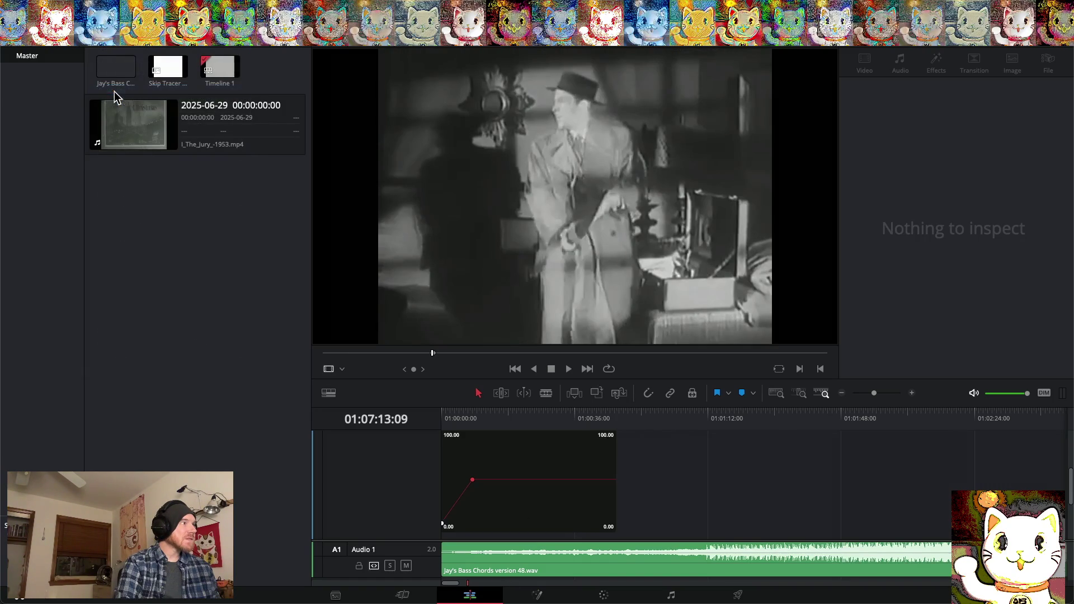
click(739, 595)
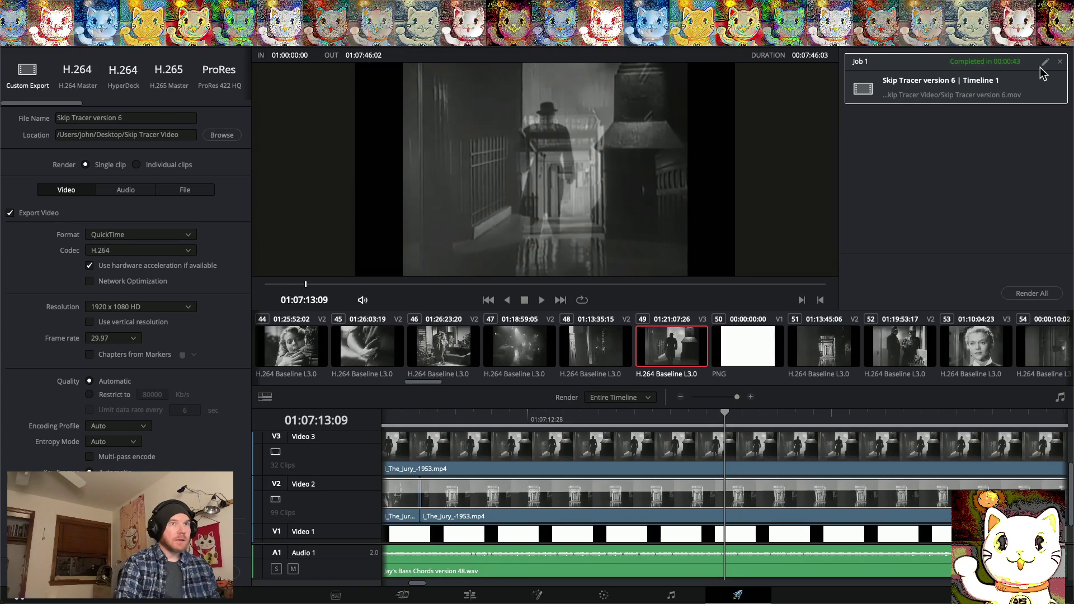
click(1061, 62)
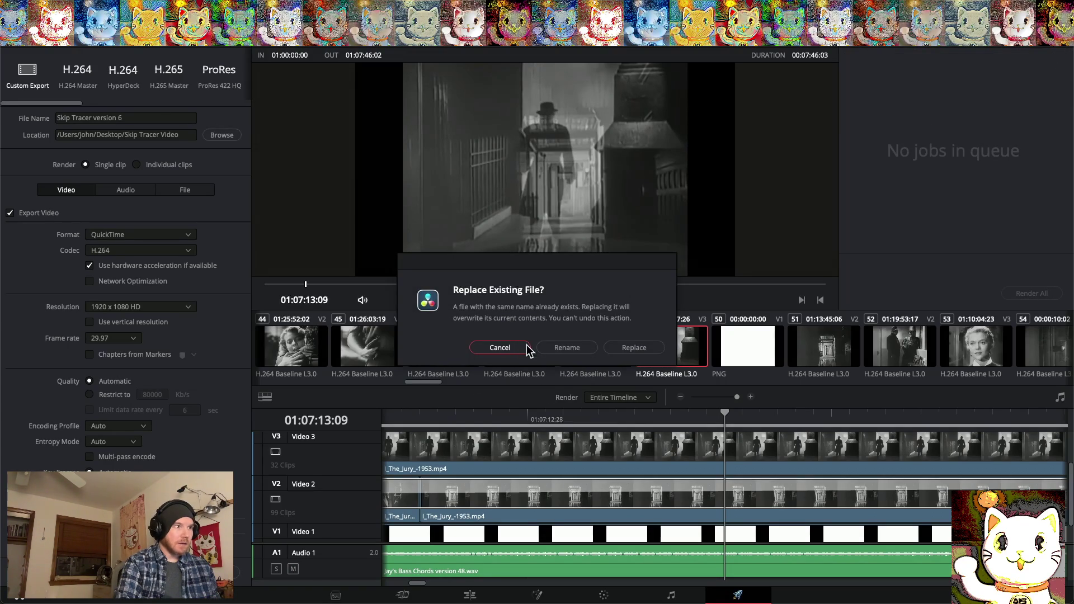
click(639, 349)
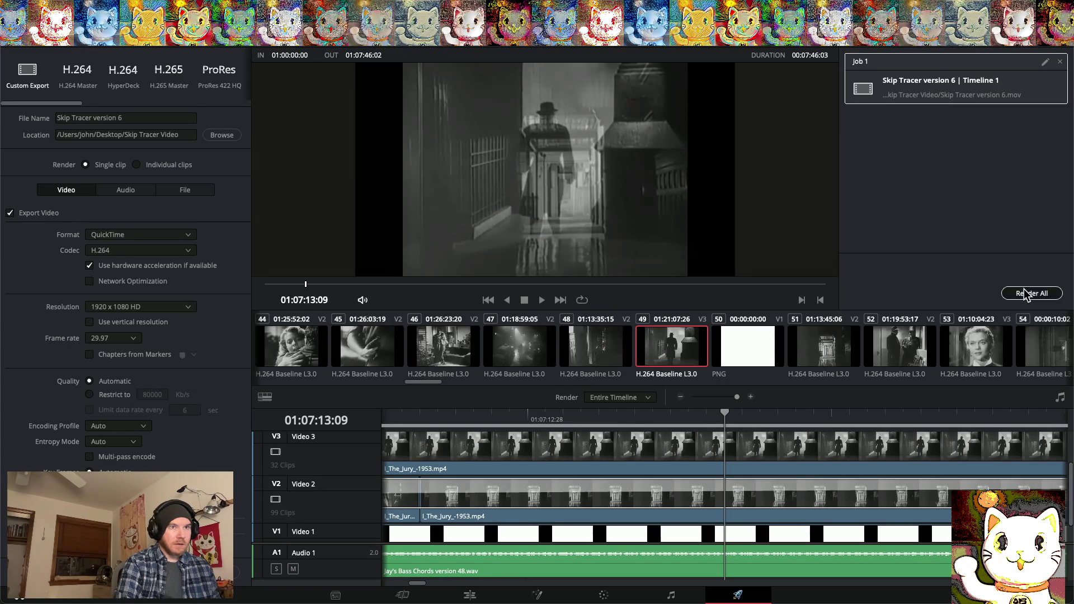
click(1025, 291)
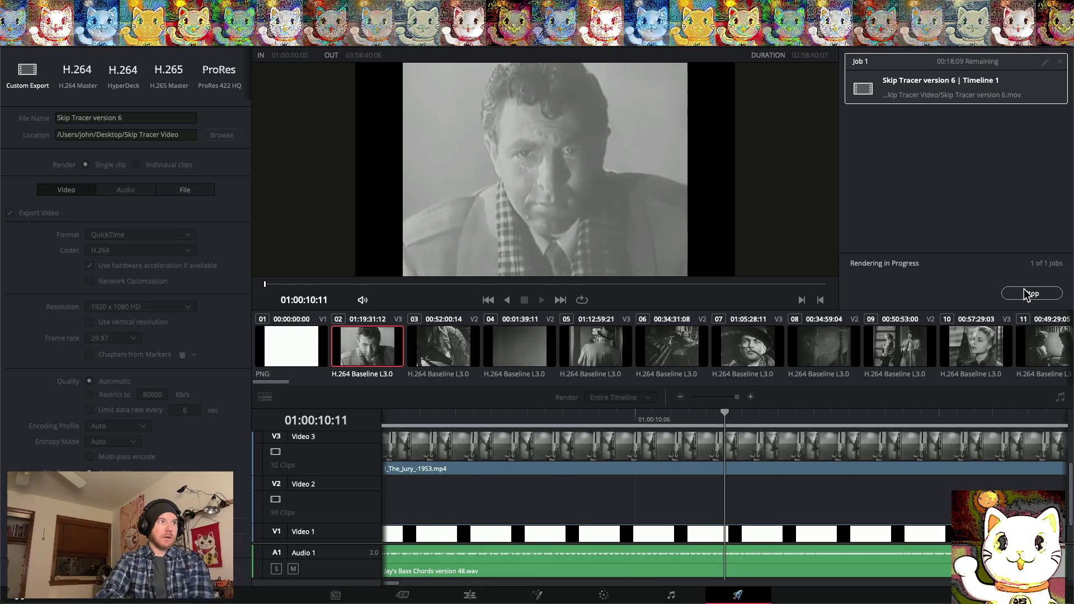
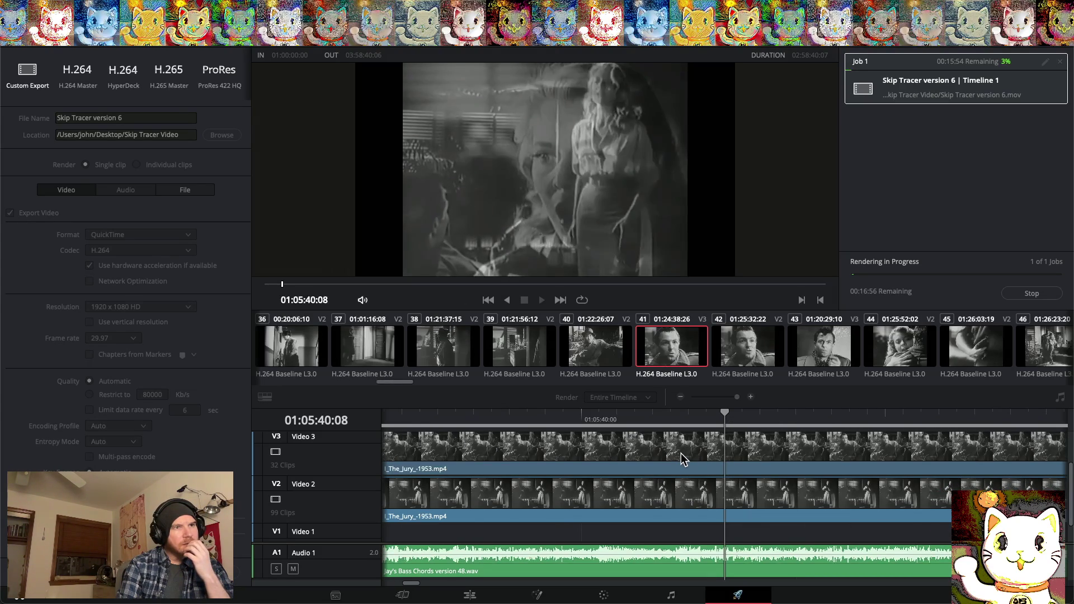
Stop the running render and select the stray clips past the song's end on the timeline
click(1034, 298)
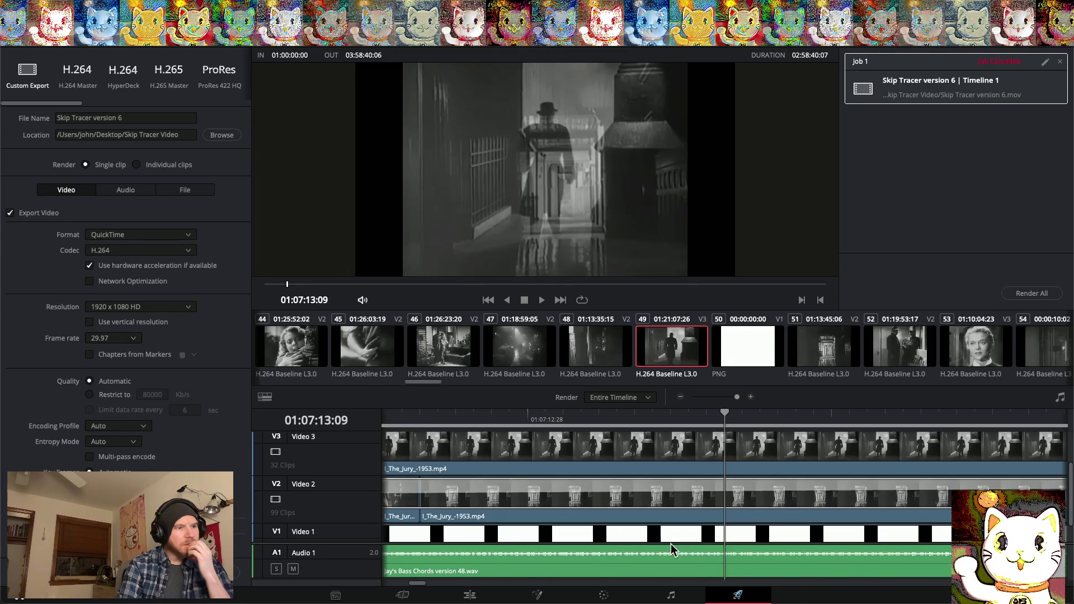
click(470, 595)
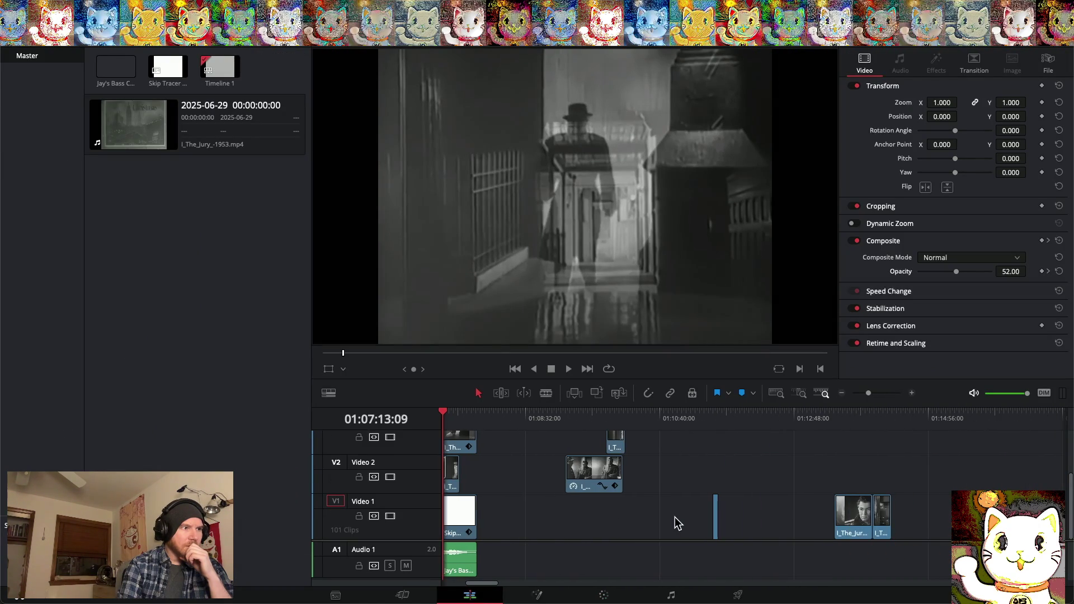
mouse_move(550, 438)
mouse_down()
mouse_move(591, 496)
mouse_move(791, 519)
mouse_move(1069, 518)
mouse_move(1072, 601)
mouse_up()
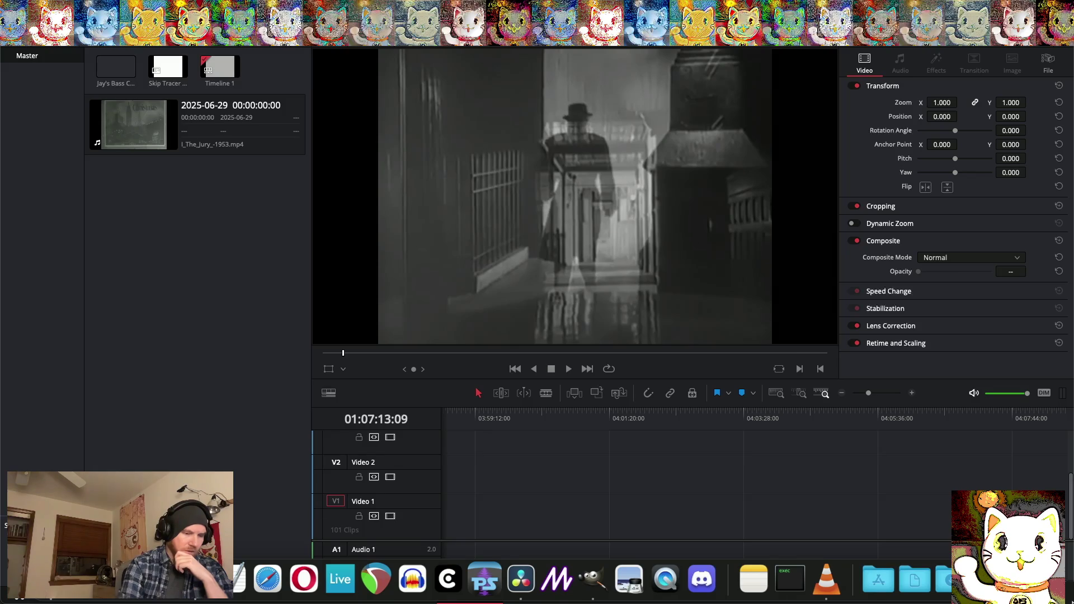
scroll(650, 492, left, 10)
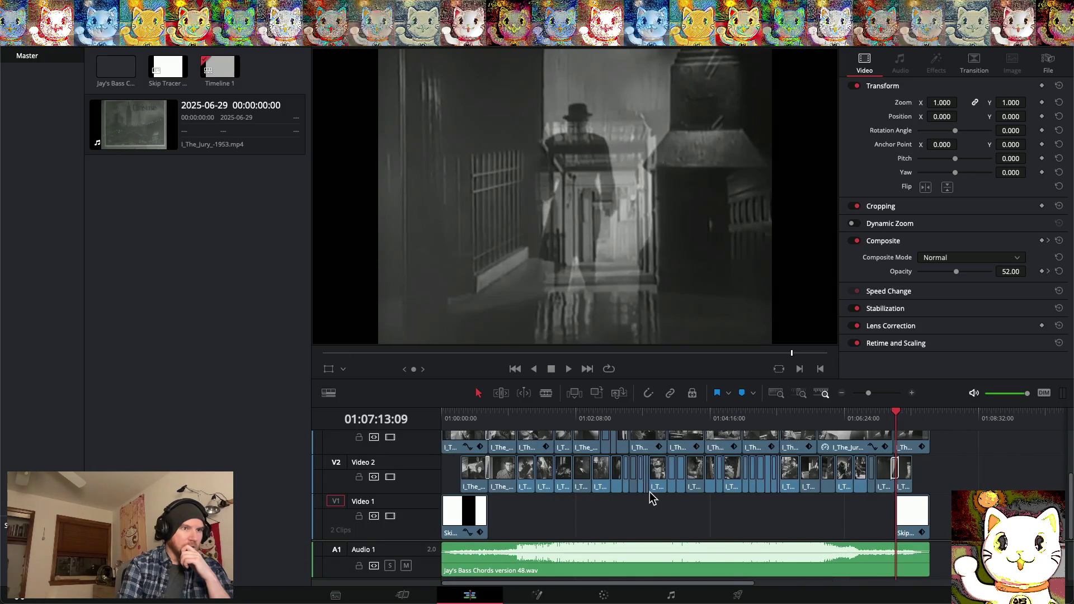
drag(754, 417, 762, 417)
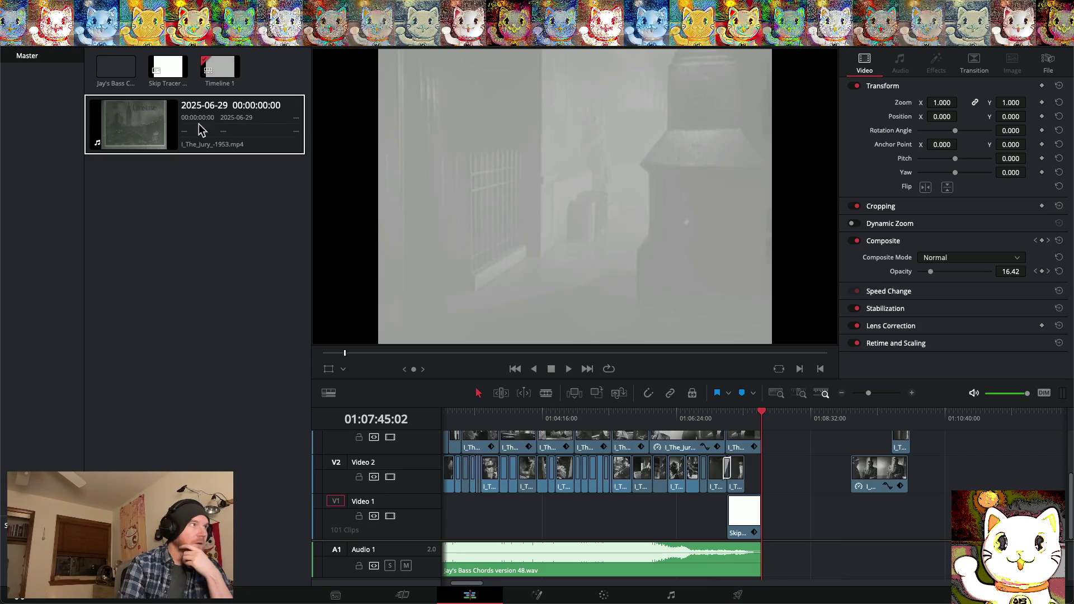
Save the project and remove the selected leftover clips
click(100, 0)
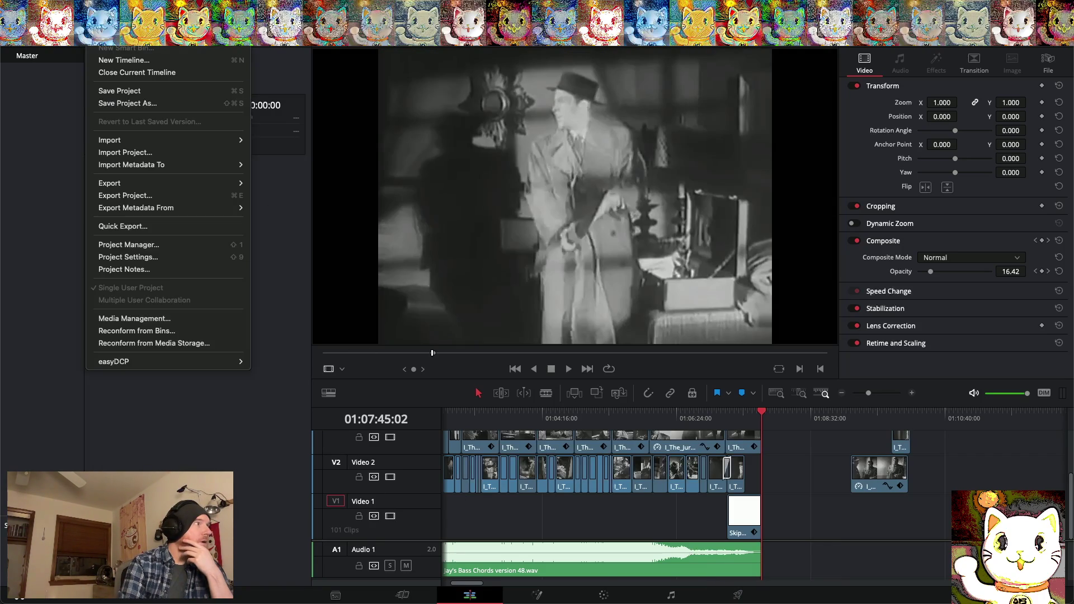
click(109, 93)
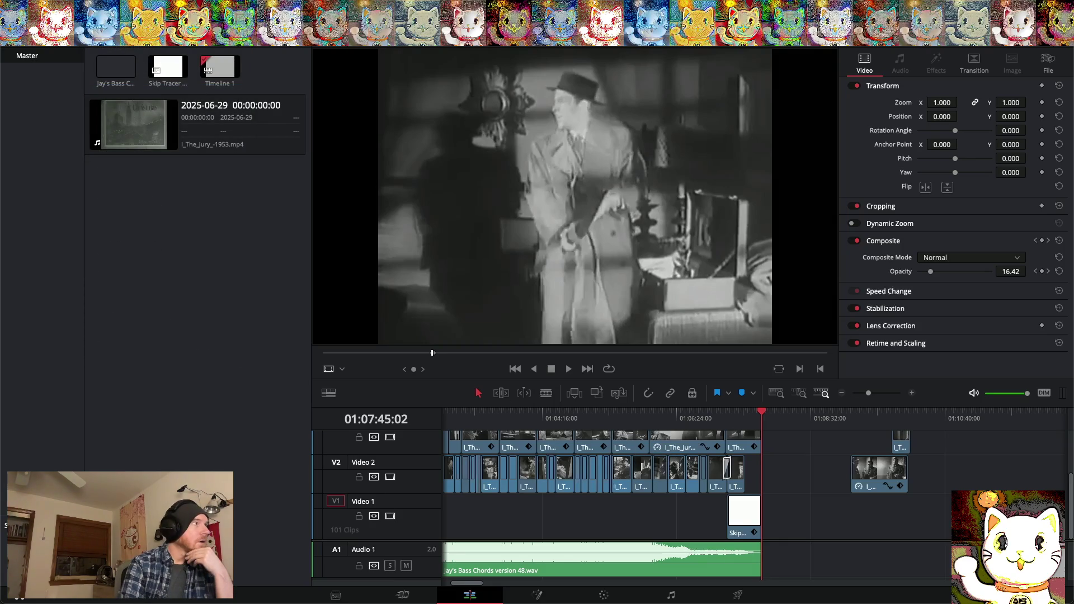
click(101, 0)
mouse_move(124, 0)
key(Escape)
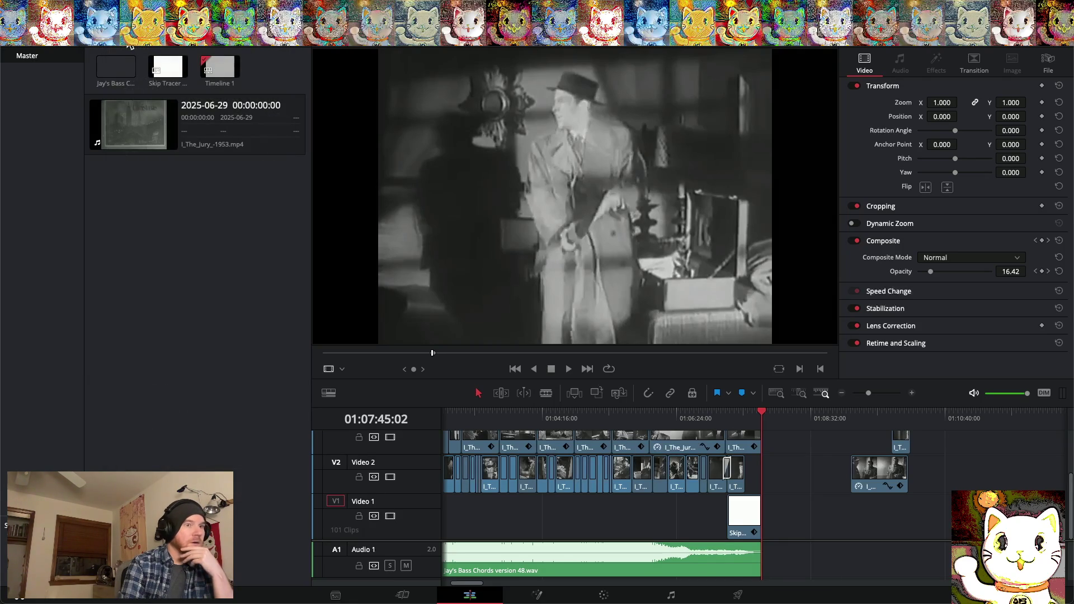
click(744, 596)
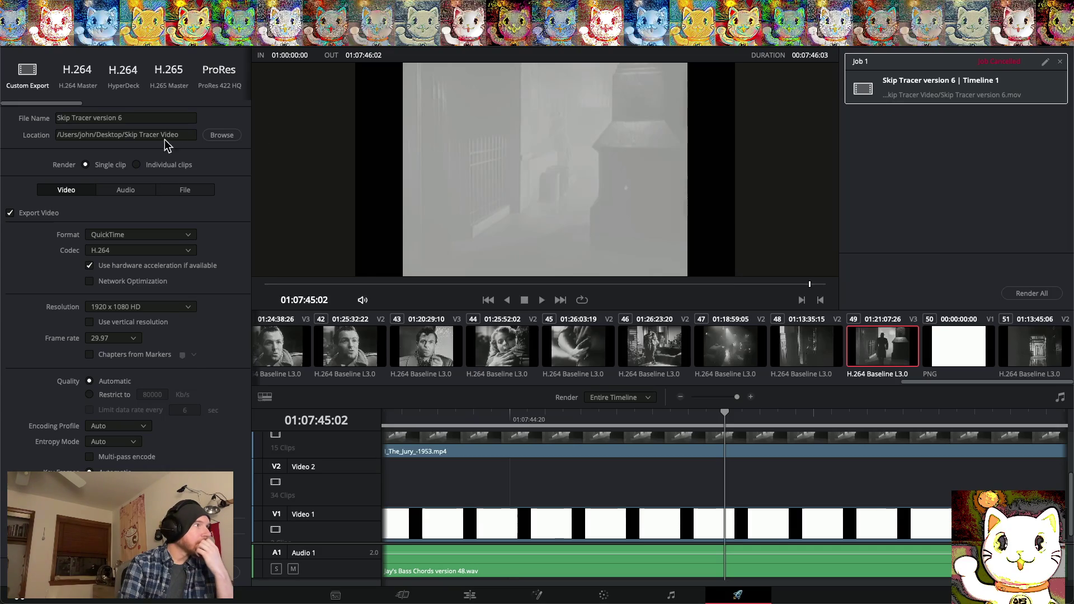
Replace the old job and render Skip Tracer version 6 again, overwriting the earlier file
click(1059, 62)
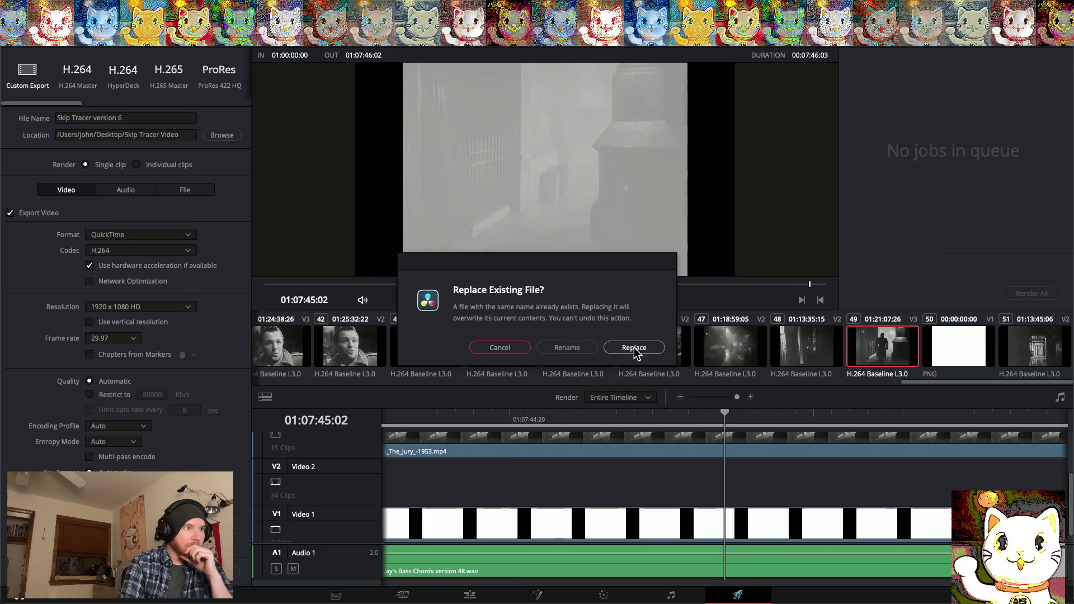
click(649, 349)
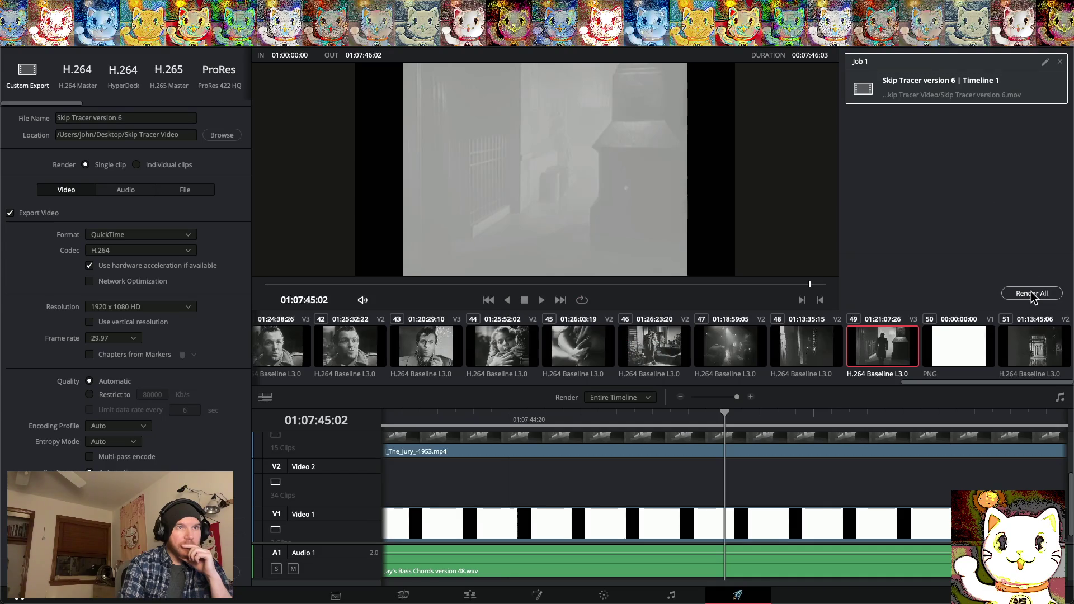
click(1032, 293)
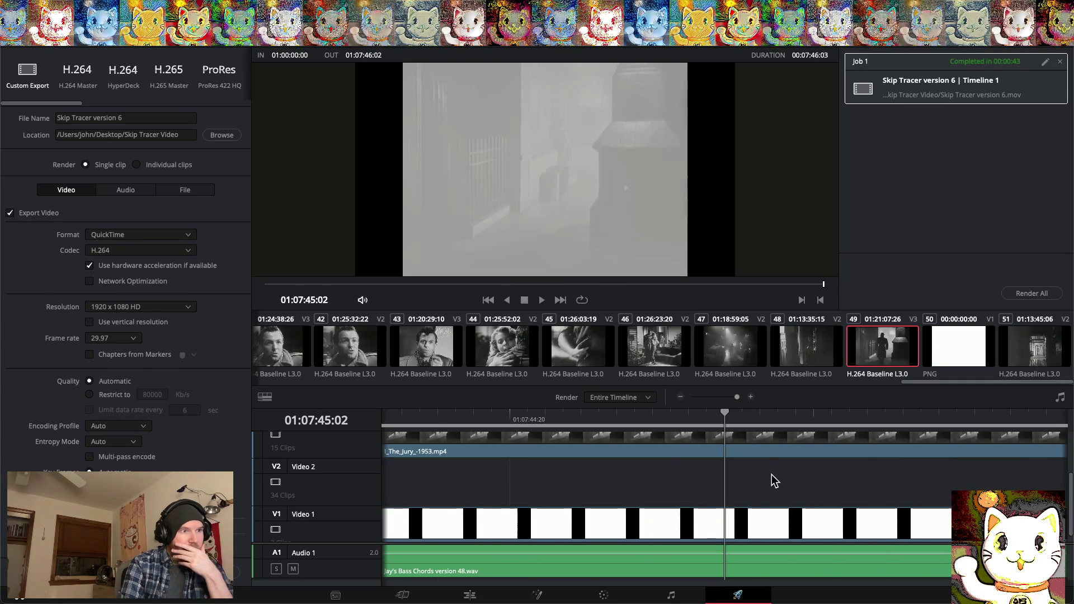
scroll(772, 478, right, 5)
scroll(772, 481, right, 3)
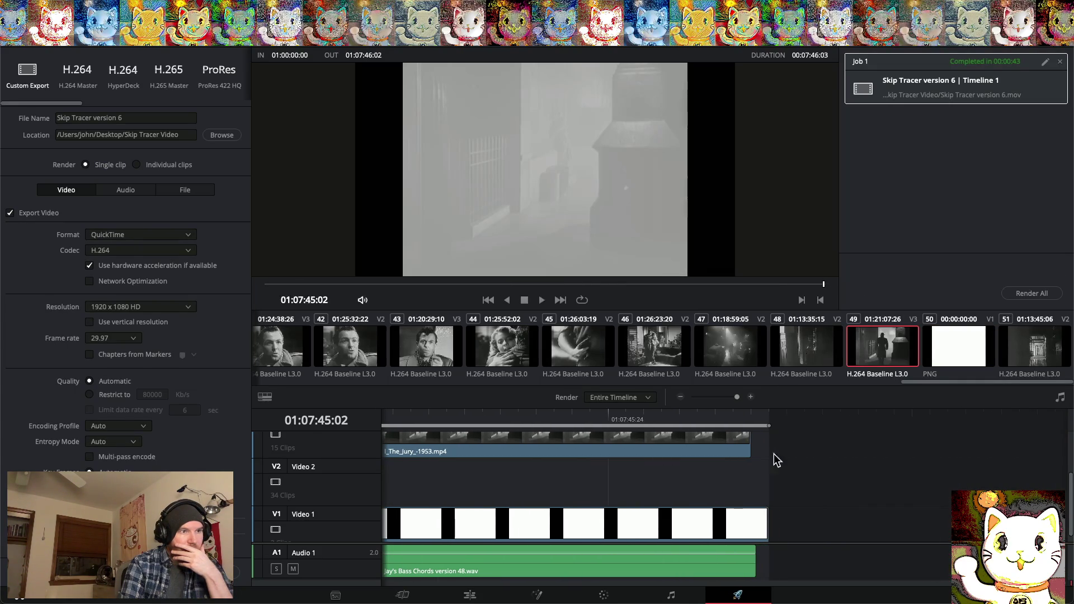
click(753, 415)
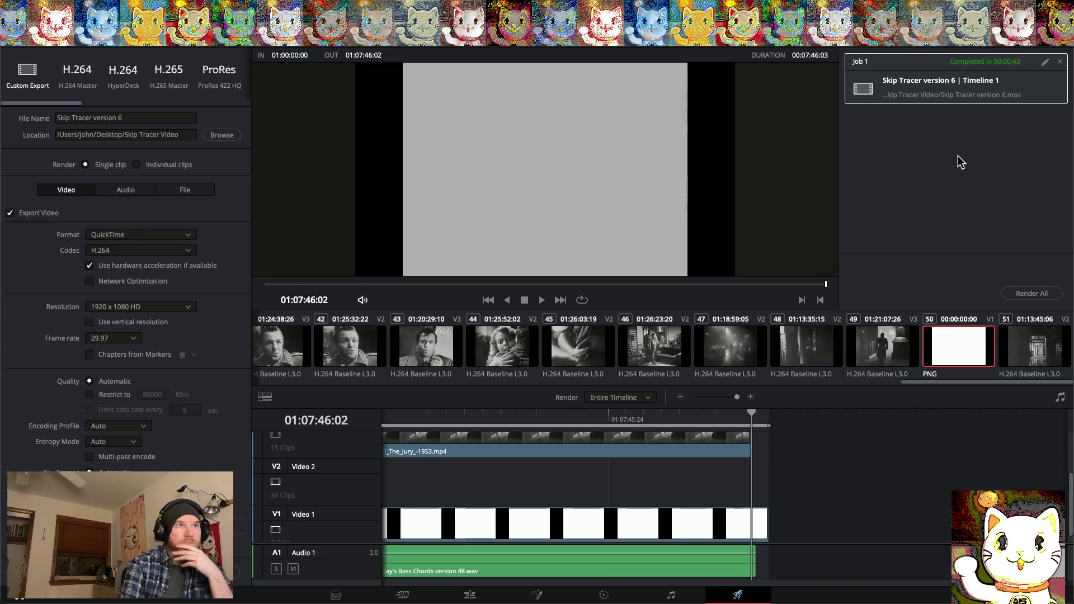
key(super+h)
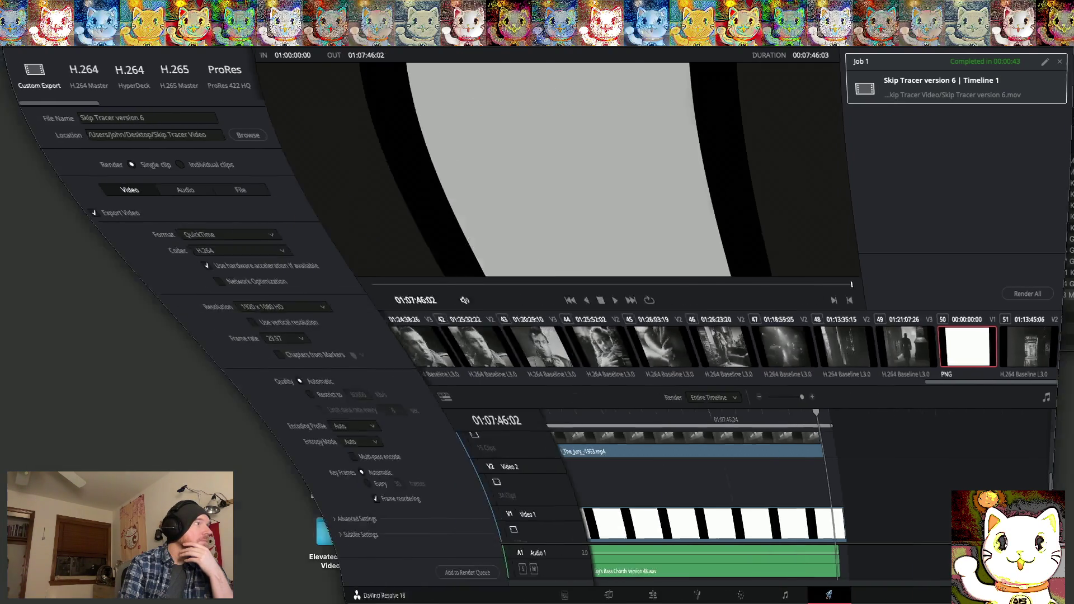
Select the Skip Tracer version 6 render in Finder and launch Magic
click(826, 322)
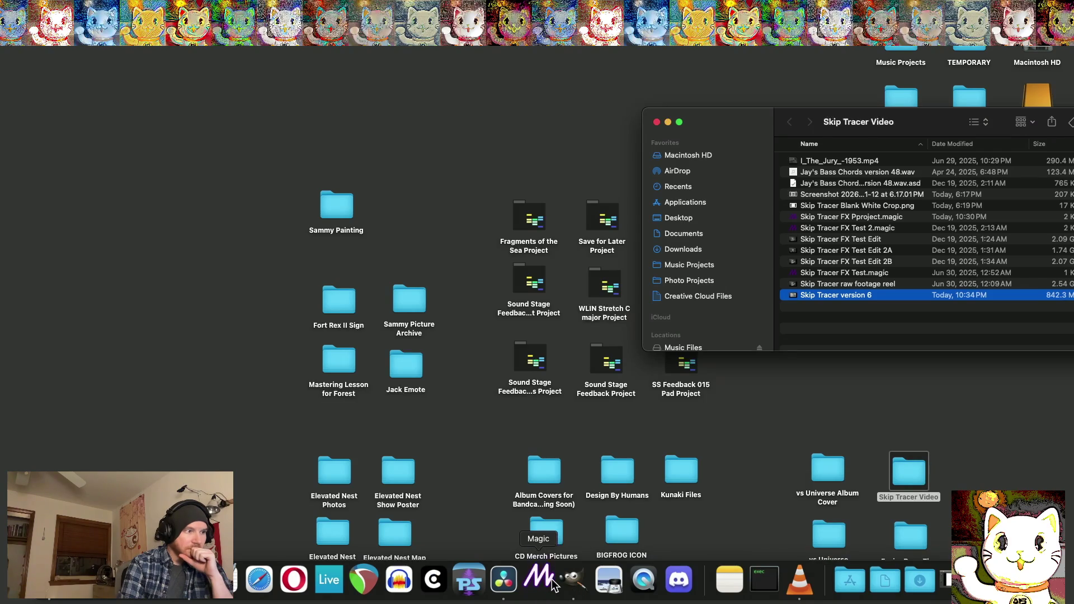
click(539, 591)
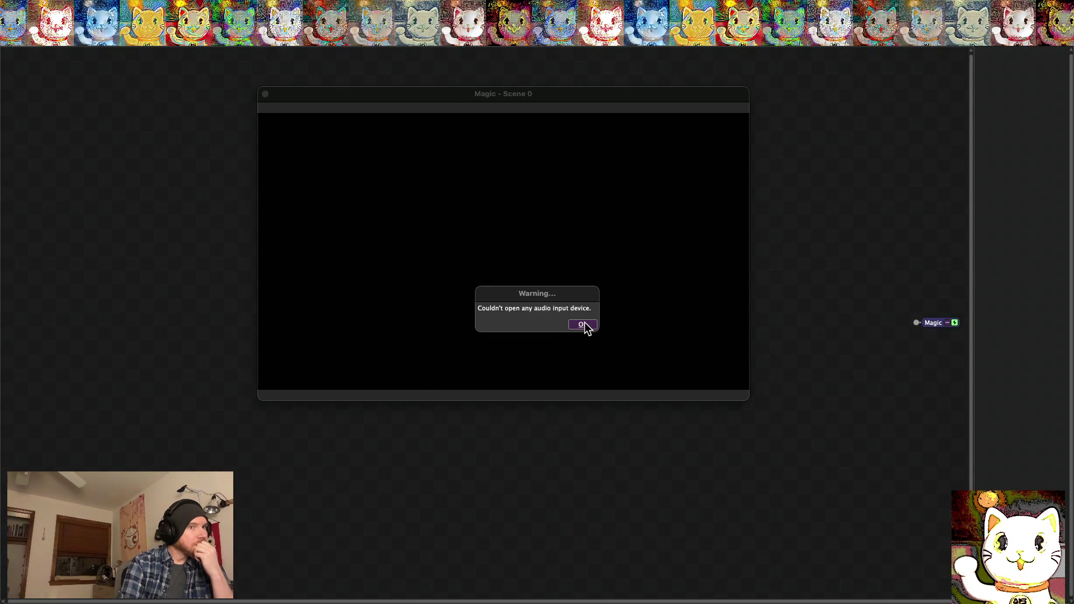
Dismiss the audio warning and open Skip Tracer FX Pproject.magic from Recent Projects
click(583, 325)
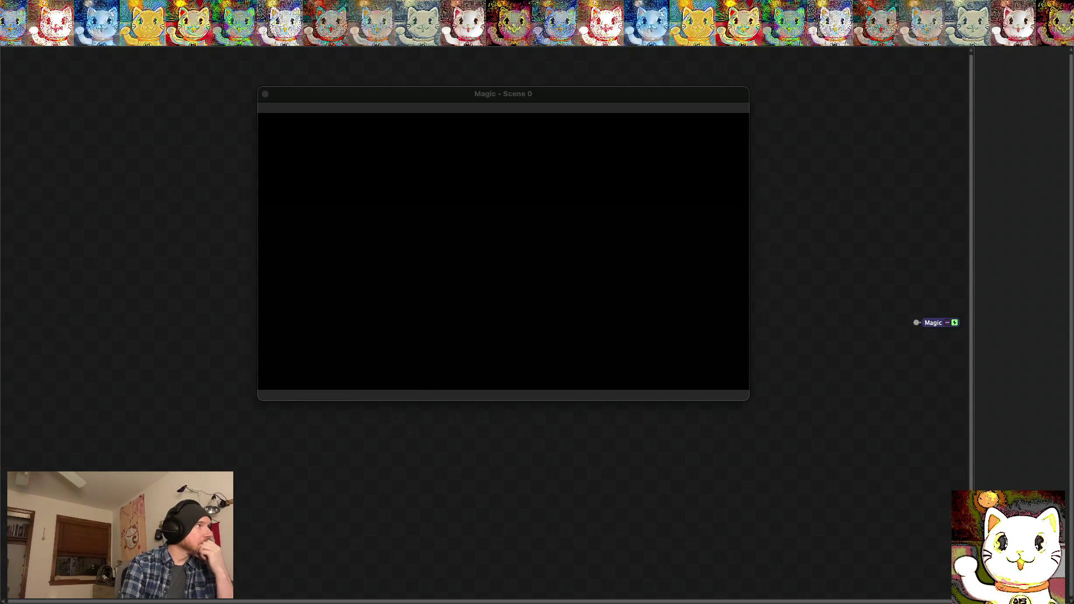
click(68, 7)
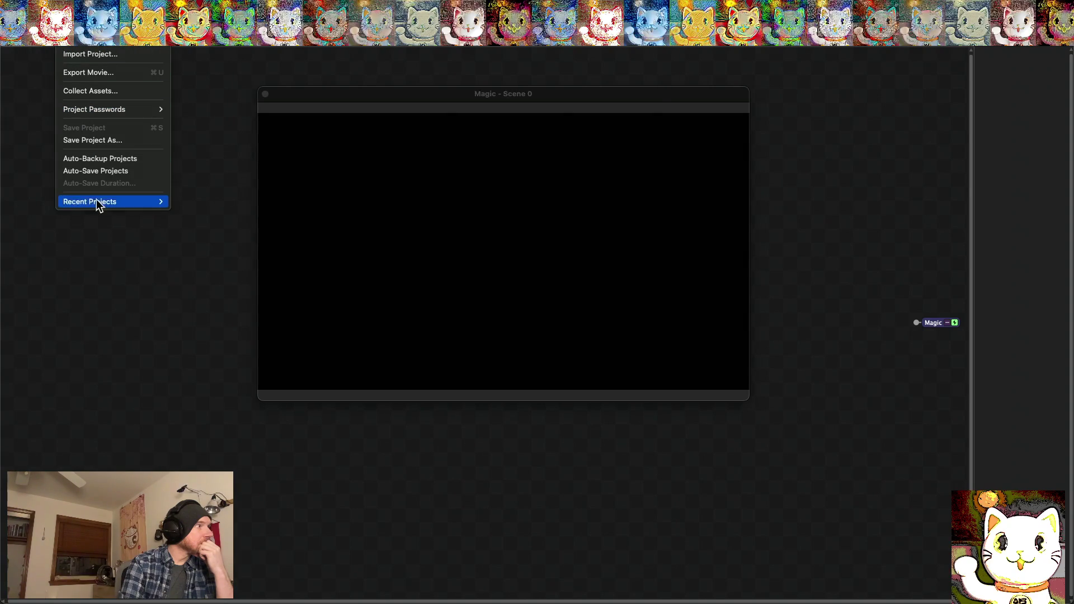
mouse_move(100, 202)
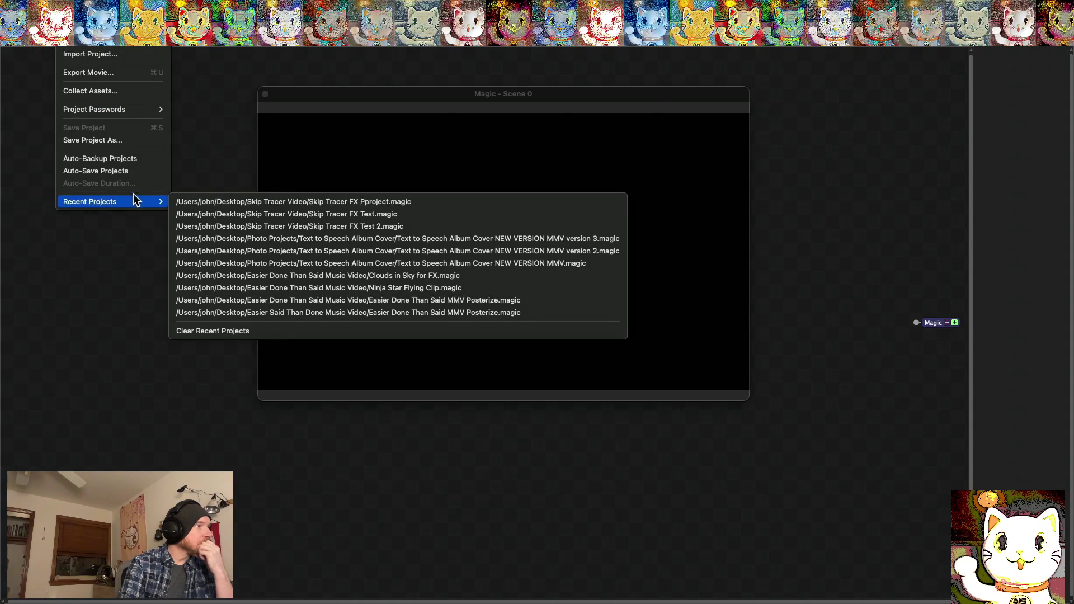
click(208, 202)
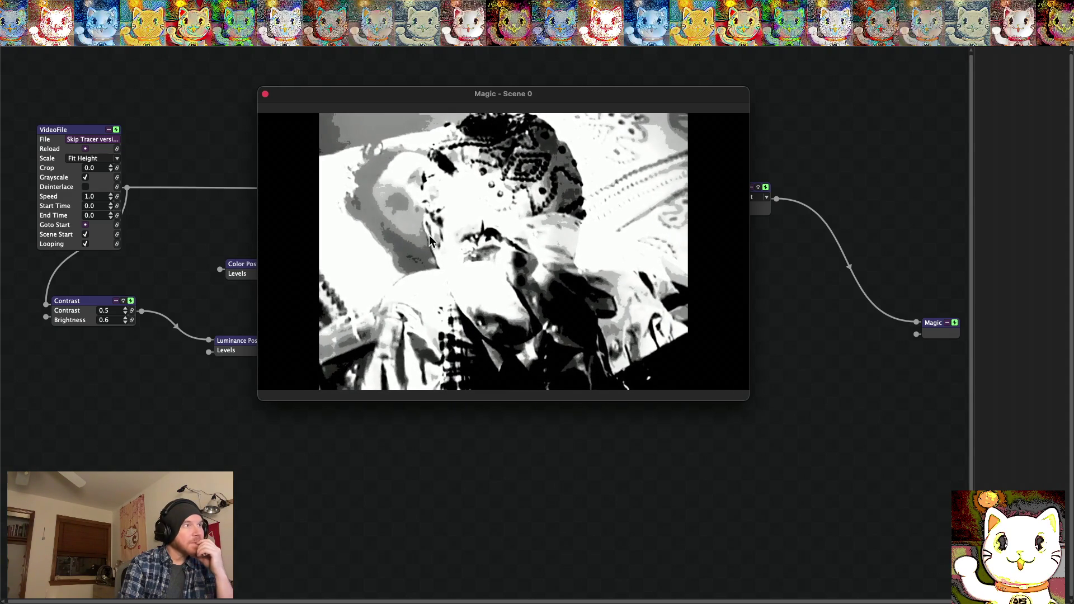
Drag the Scene 0 preview aside to reveal the posterize nodes, then view it full screen
drag(418, 93, 404, 195)
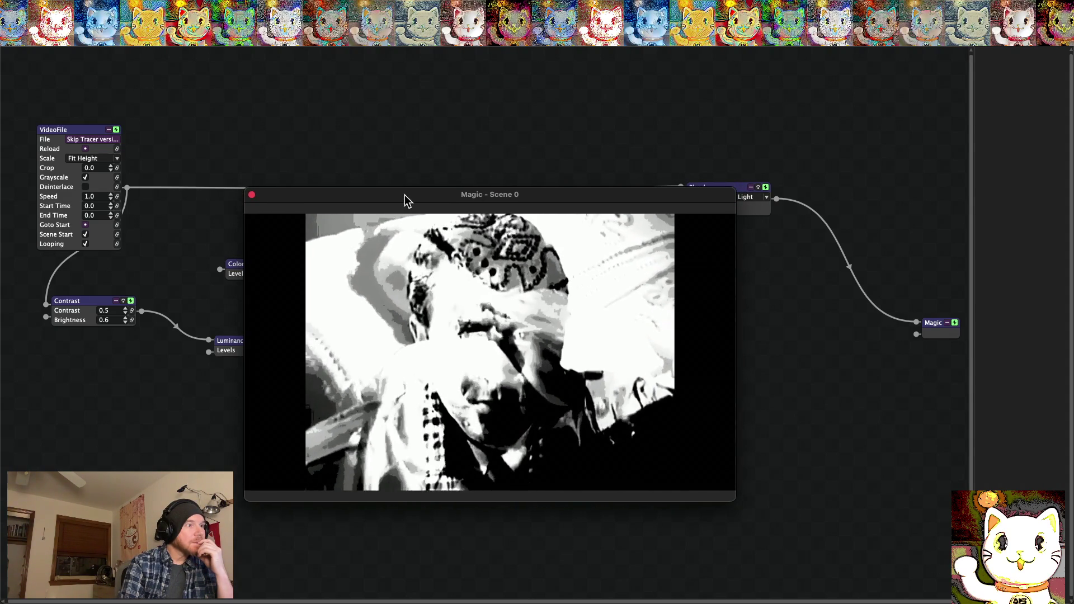
mouse_move(337, 195)
mouse_down()
mouse_move(328, 300)
mouse_move(504, 328)
mouse_move(468, 318)
mouse_up()
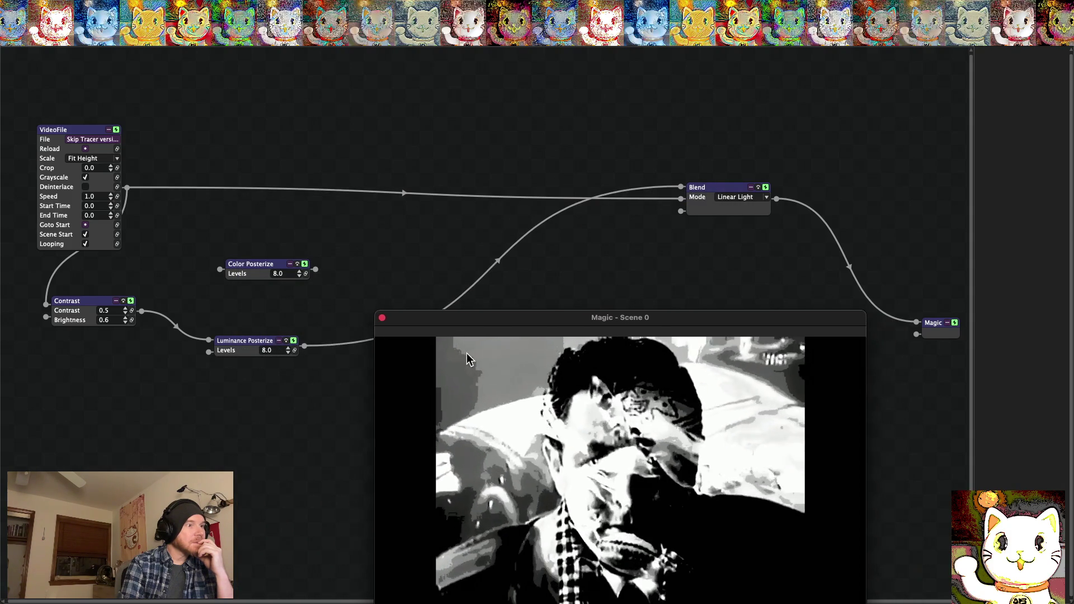
drag(469, 360, 449, 334)
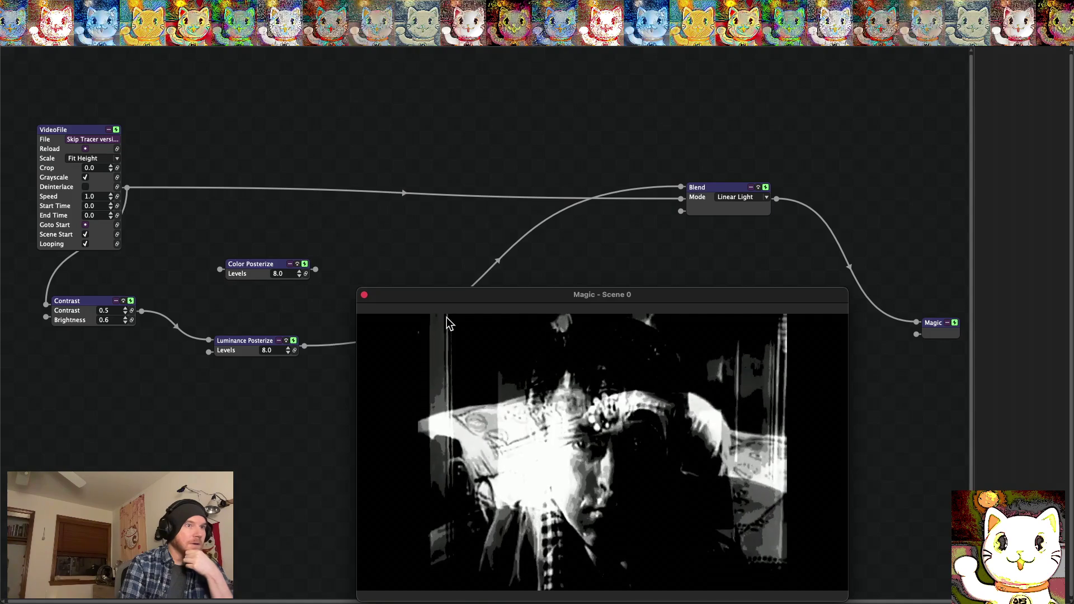
mouse_move(508, 297)
mouse_down()
mouse_move(507, 425)
mouse_move(490, 226)
mouse_up()
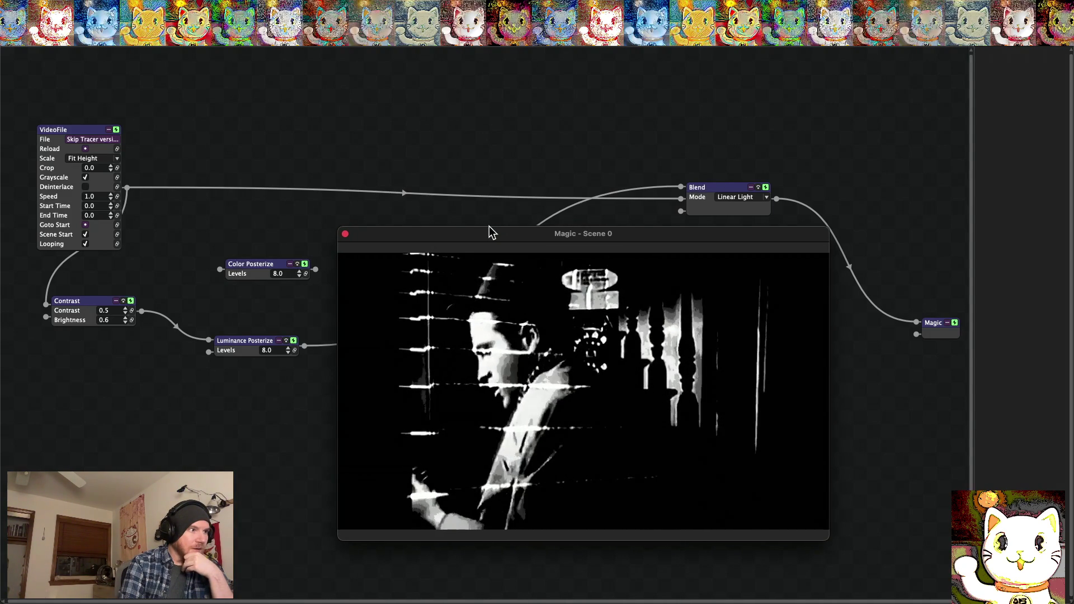
double_click(489, 232)
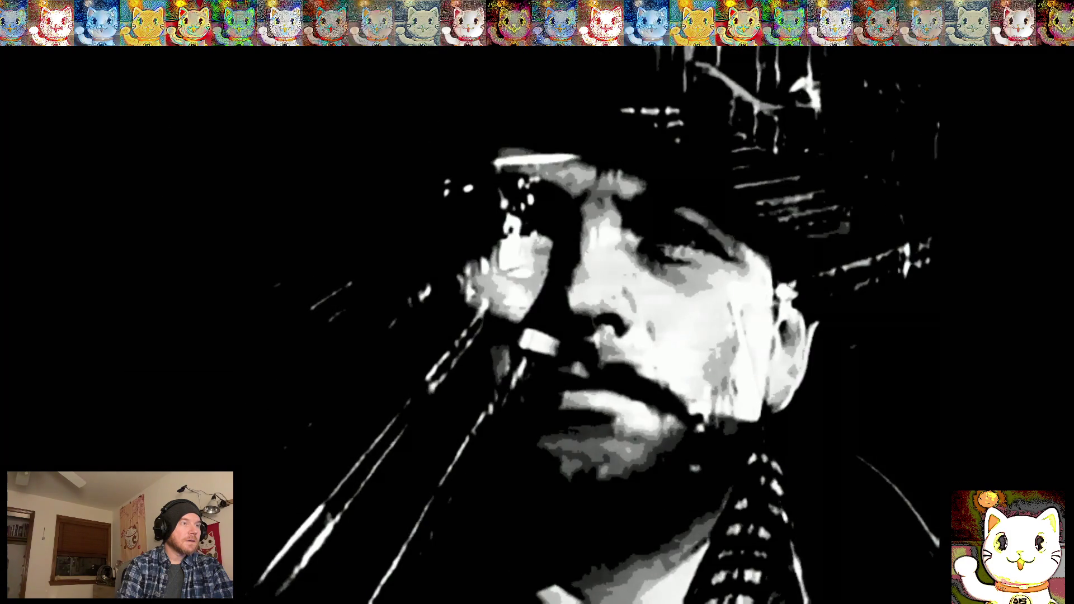
key(Escape)
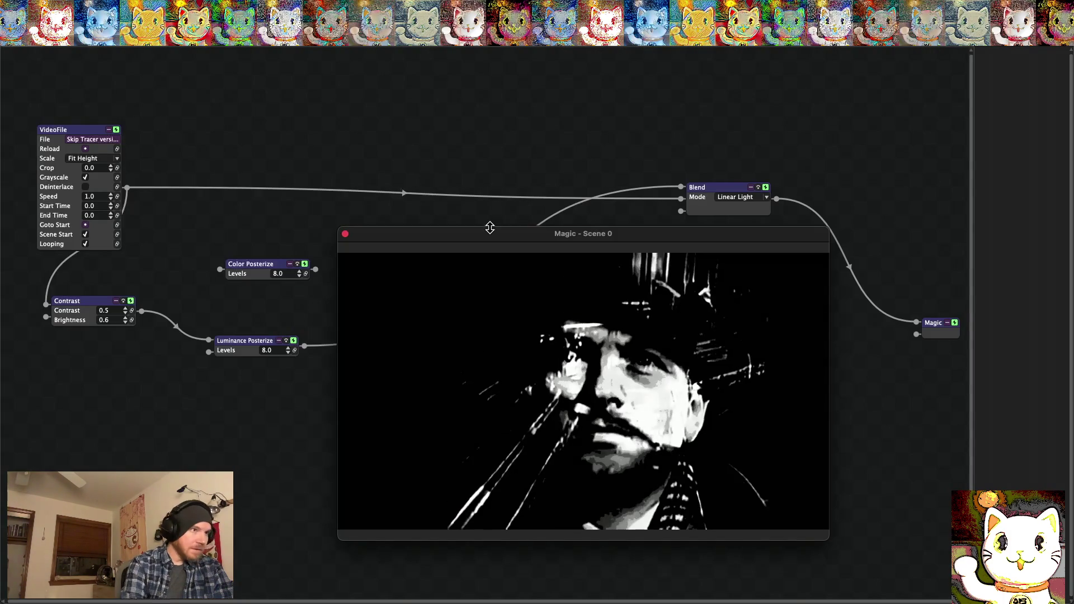
Connect Luminance Posterize straight into the Magic output, bypassing Blend, then close Scene 0
mouse_move(520, 238)
mouse_down()
mouse_move(489, 310)
mouse_move(484, 358)
mouse_up()
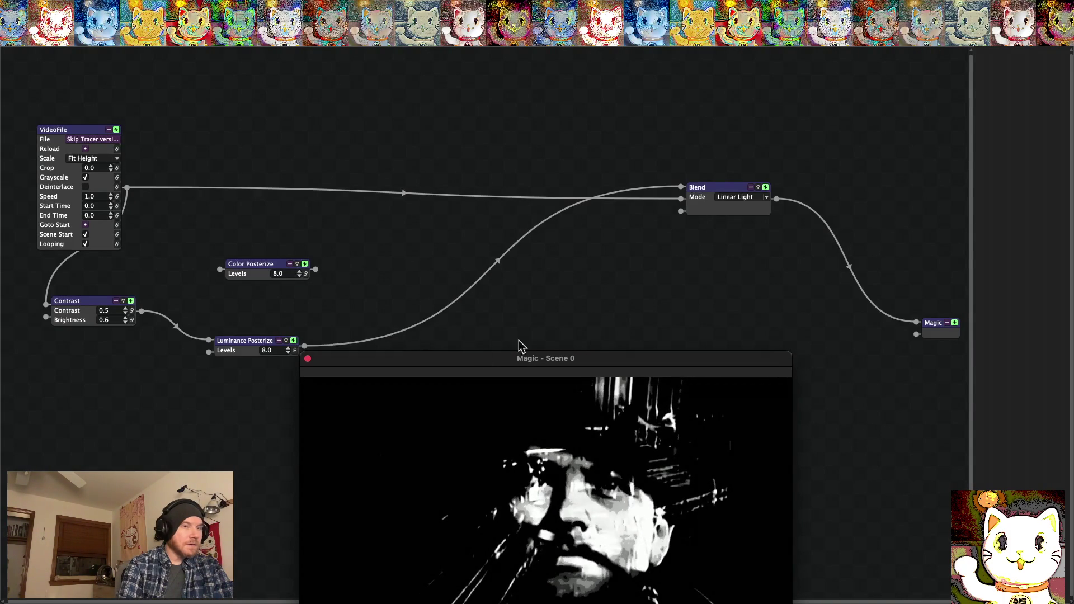
mouse_move(681, 186)
mouse_down()
mouse_move(648, 206)
mouse_move(635, 197)
mouse_move(637, 256)
mouse_up()
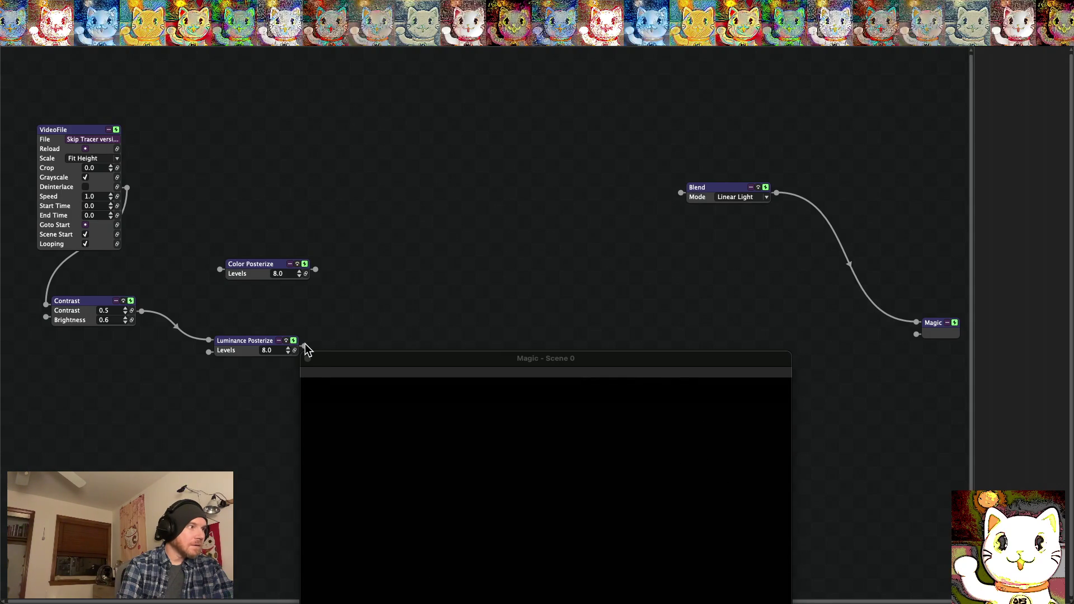
mouse_move(750, 336)
mouse_down()
mouse_move(933, 337)
mouse_move(916, 326)
mouse_move(786, 326)
mouse_up()
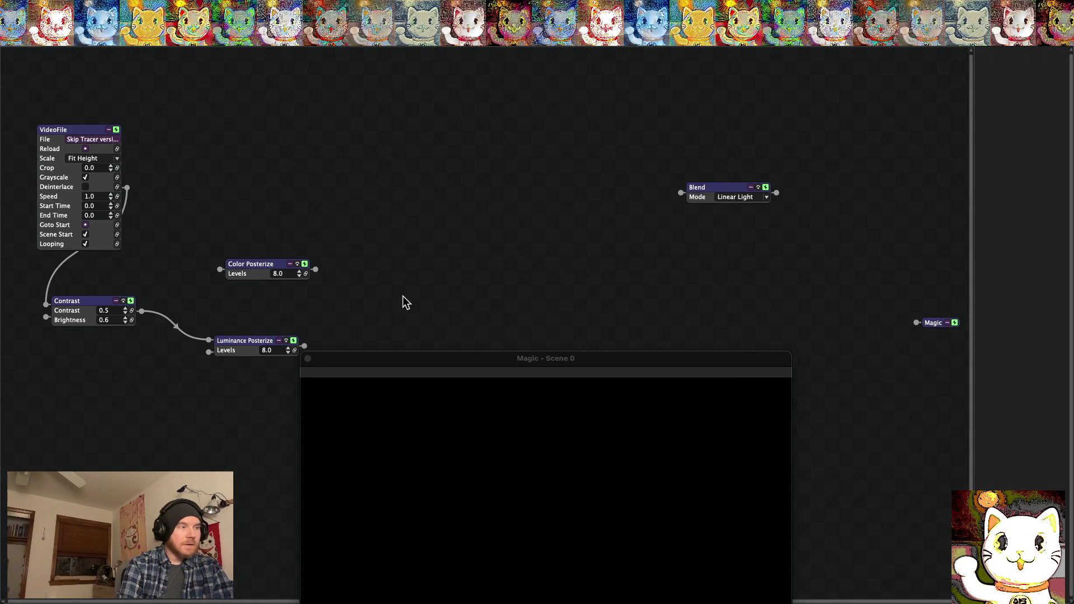
drag(841, 306, 918, 323)
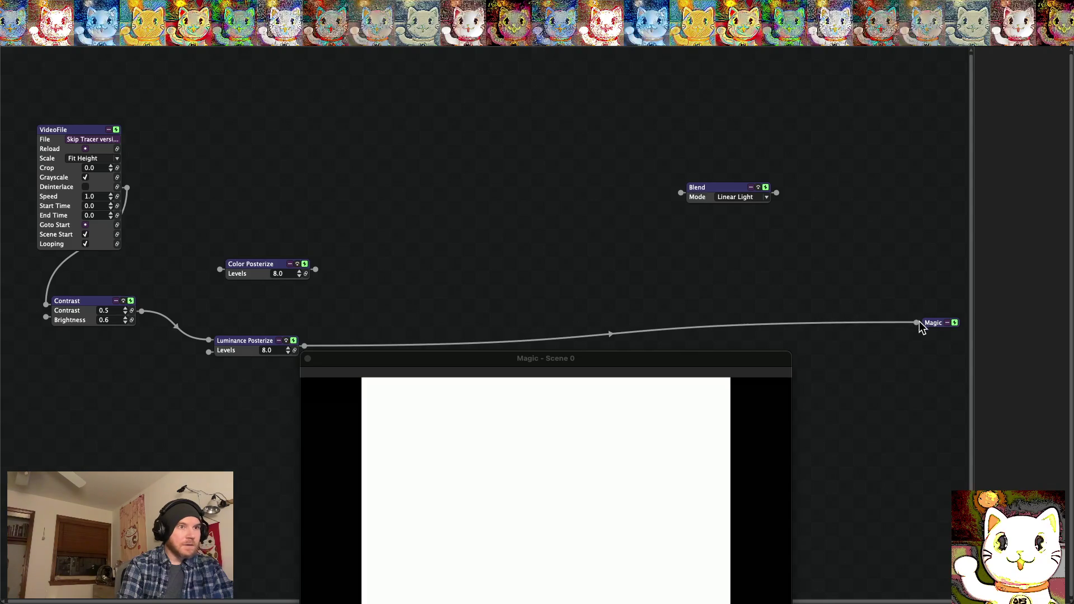
drag(533, 361, 517, 162)
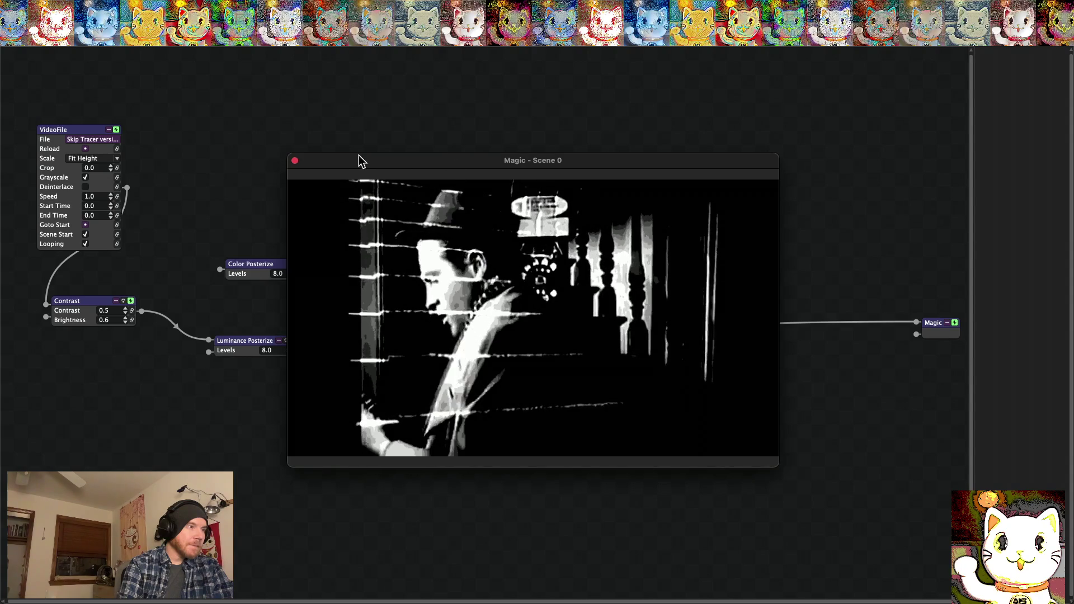
click(295, 161)
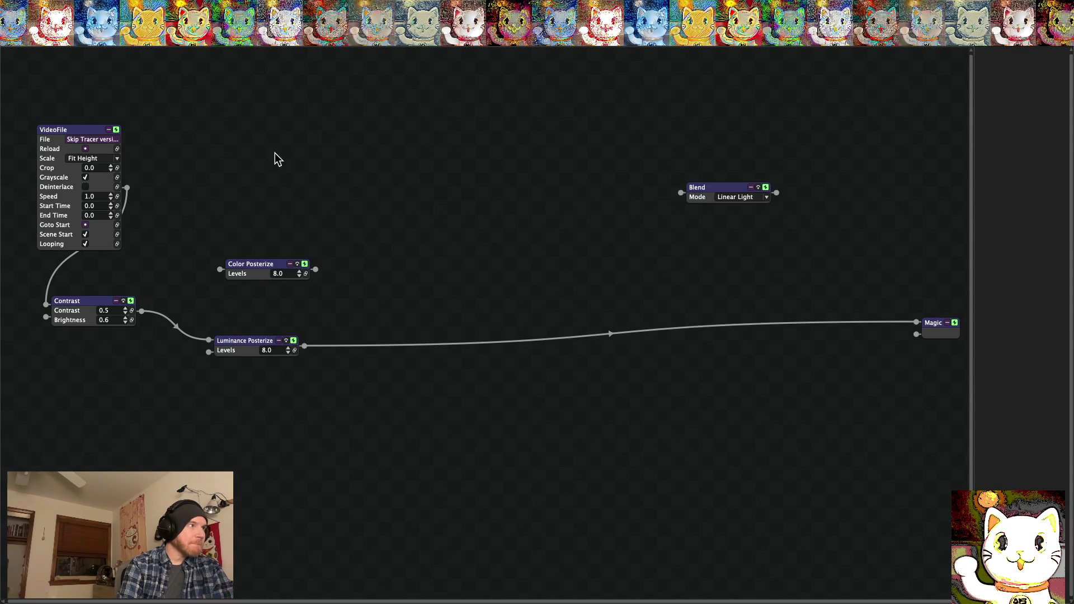
Quit Magic saving Skip Tracer FX Pproject.magic, then switch back to DaVinci Resolve
key(super+q)
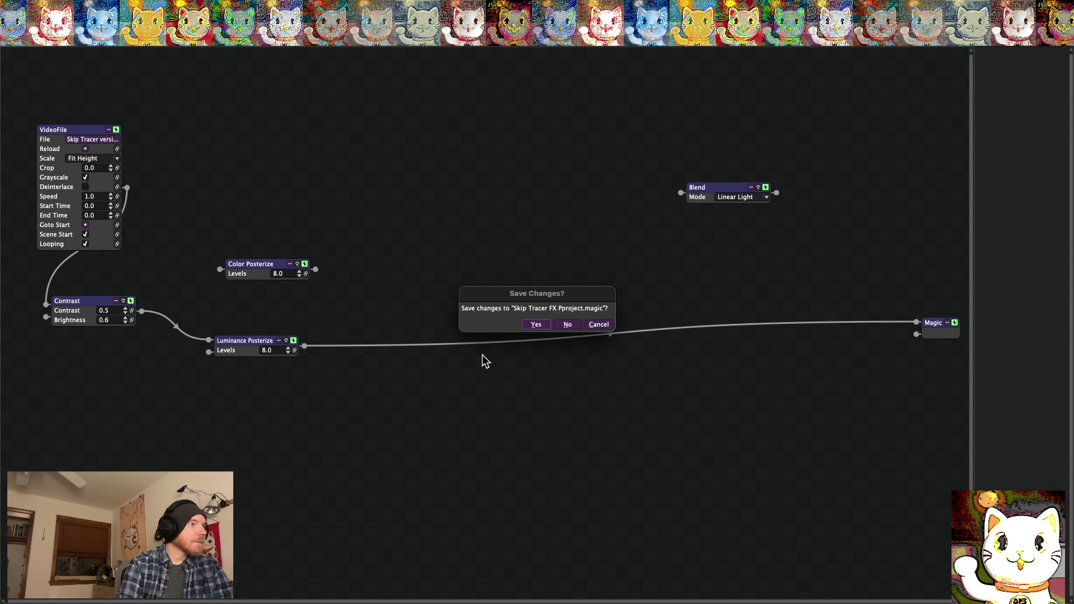
click(537, 325)
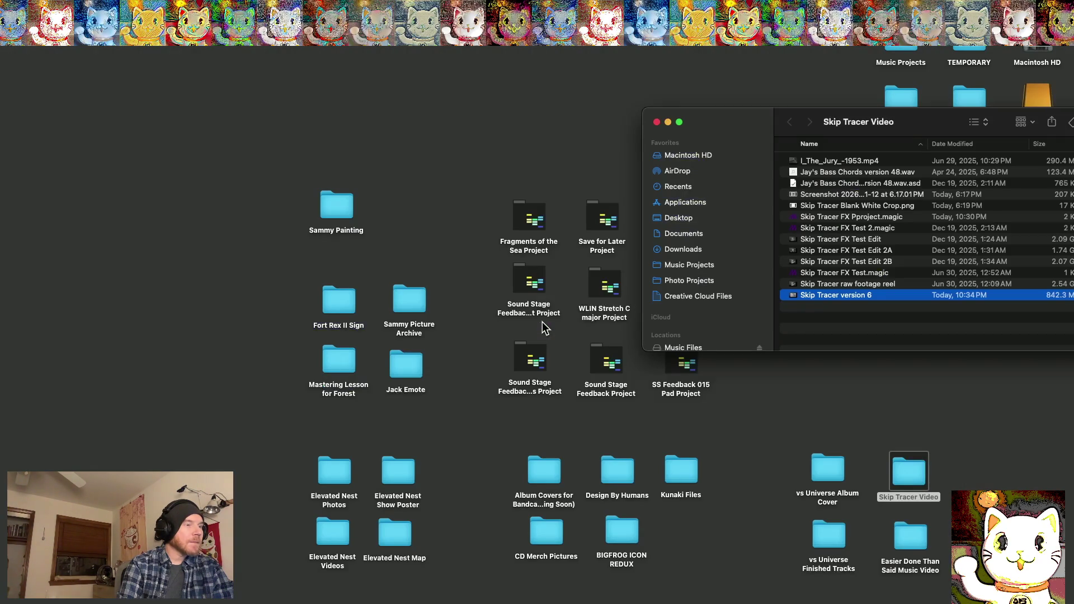
click(833, 314)
mouse_move(927, 568)
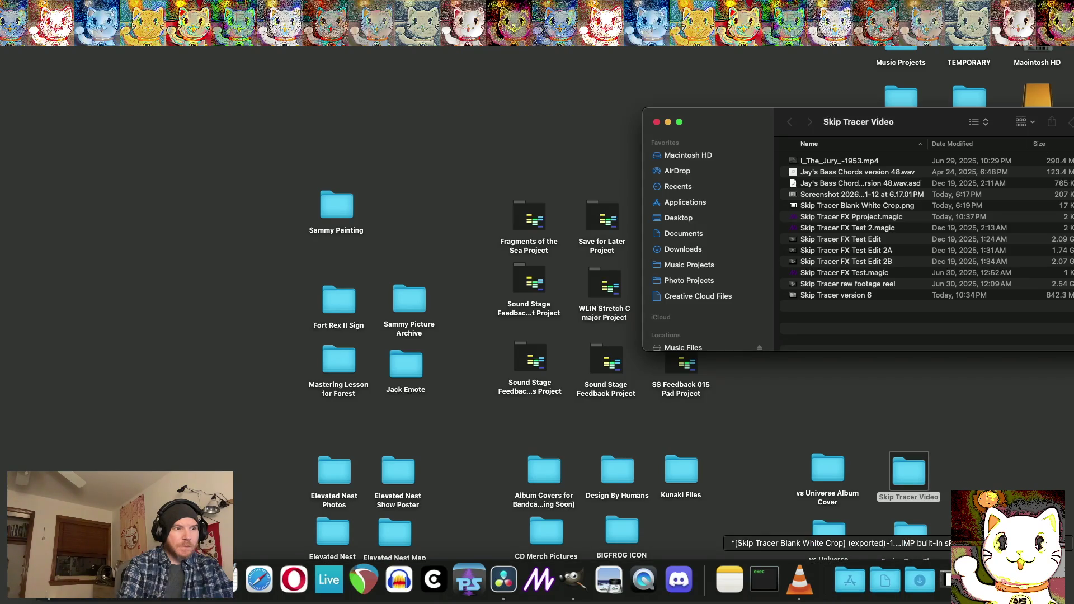
click(504, 579)
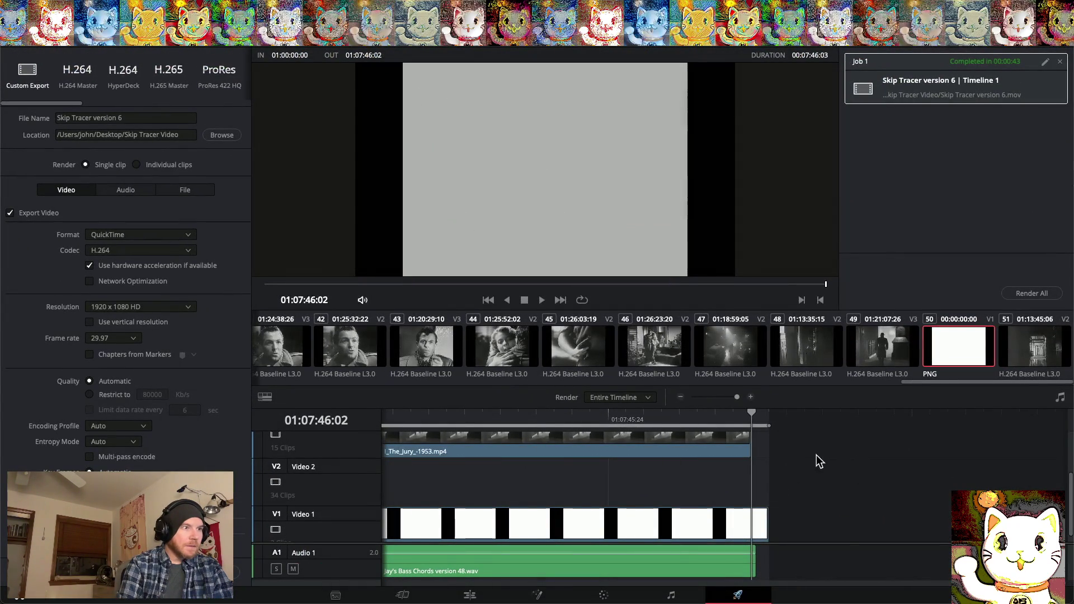
Scroll the timeline back to the start and return to the Edit page
scroll(807, 460, left, 5)
scroll(806, 454, left, 10)
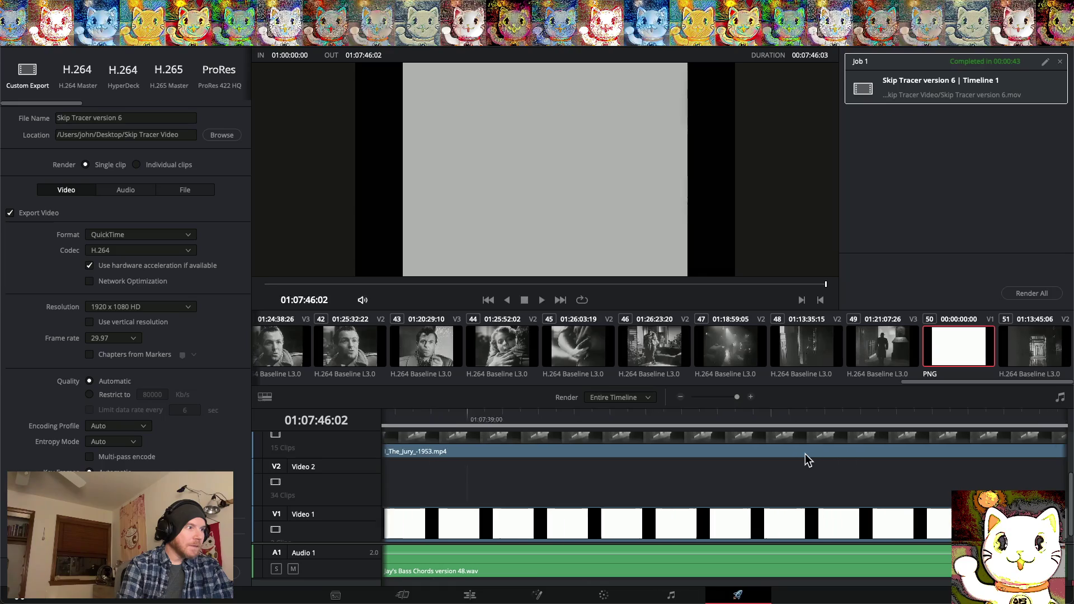
scroll(805, 460, left, 10)
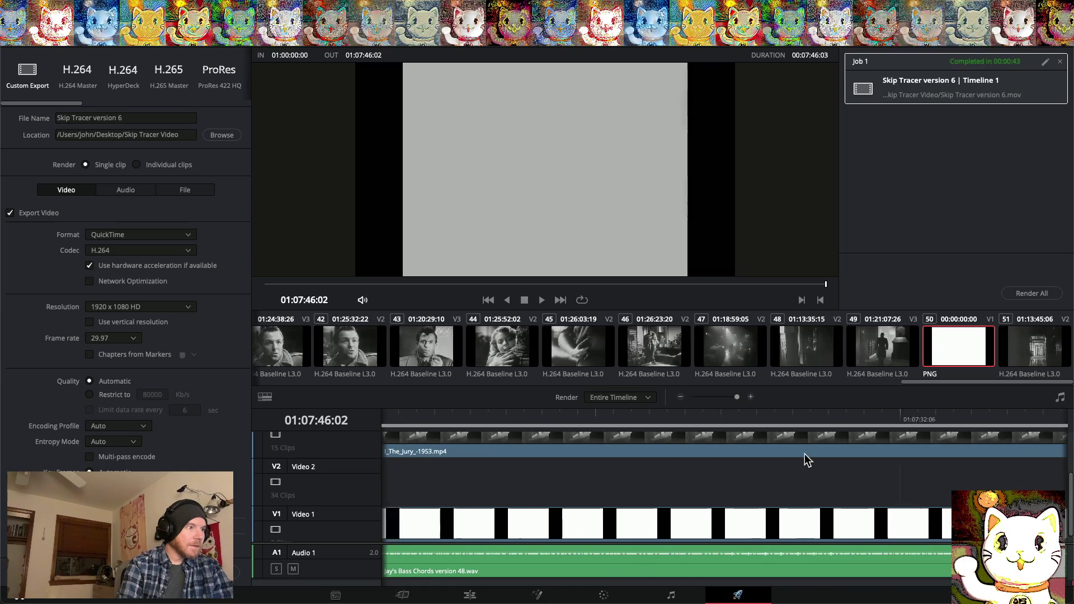
scroll(799, 460, left, 10)
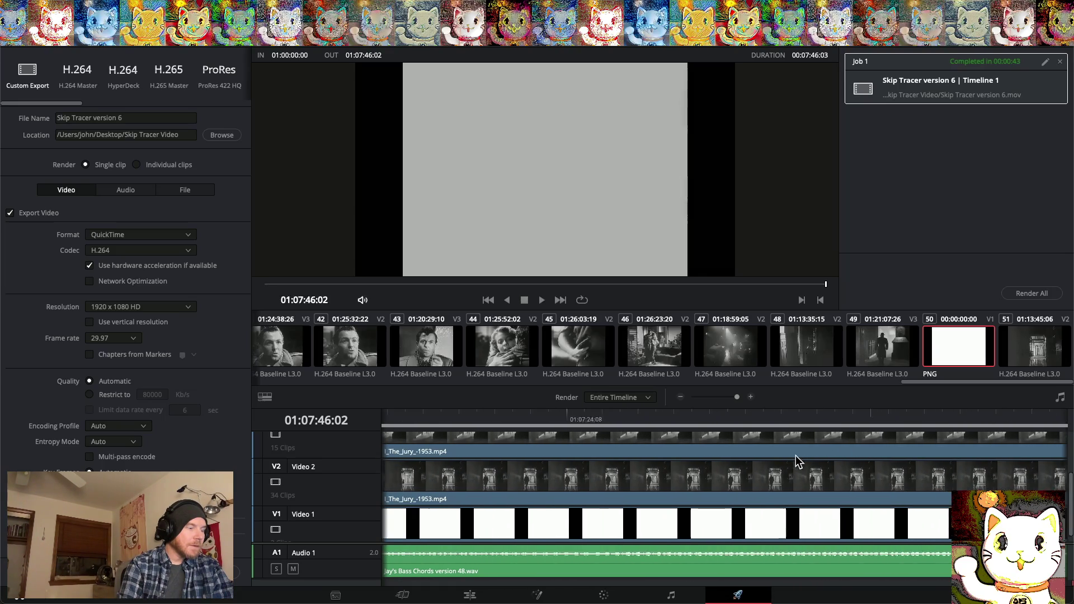
scroll(795, 459, left, 5)
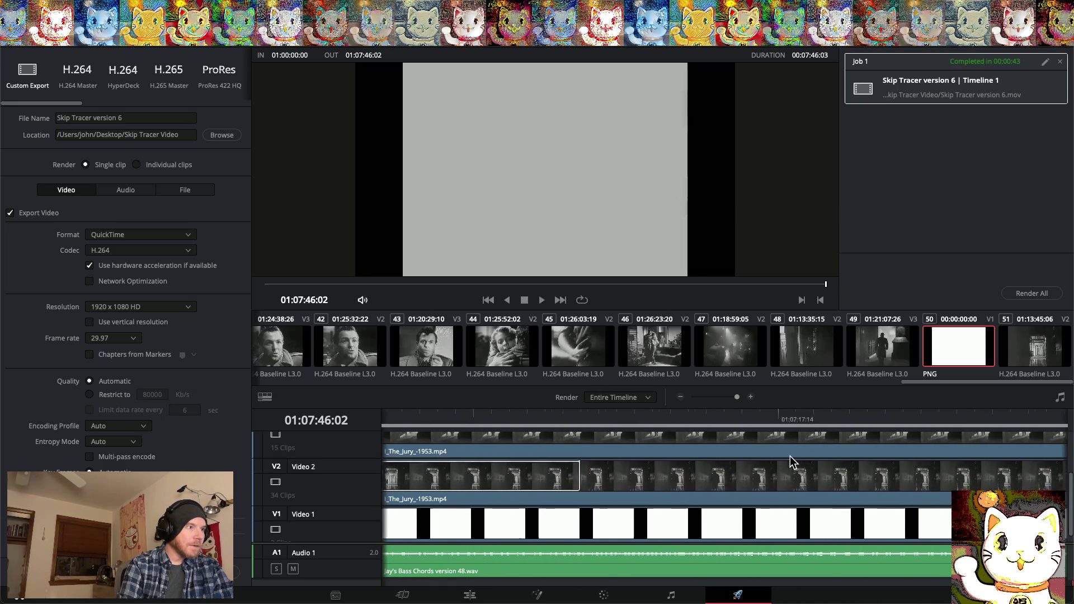
click(470, 596)
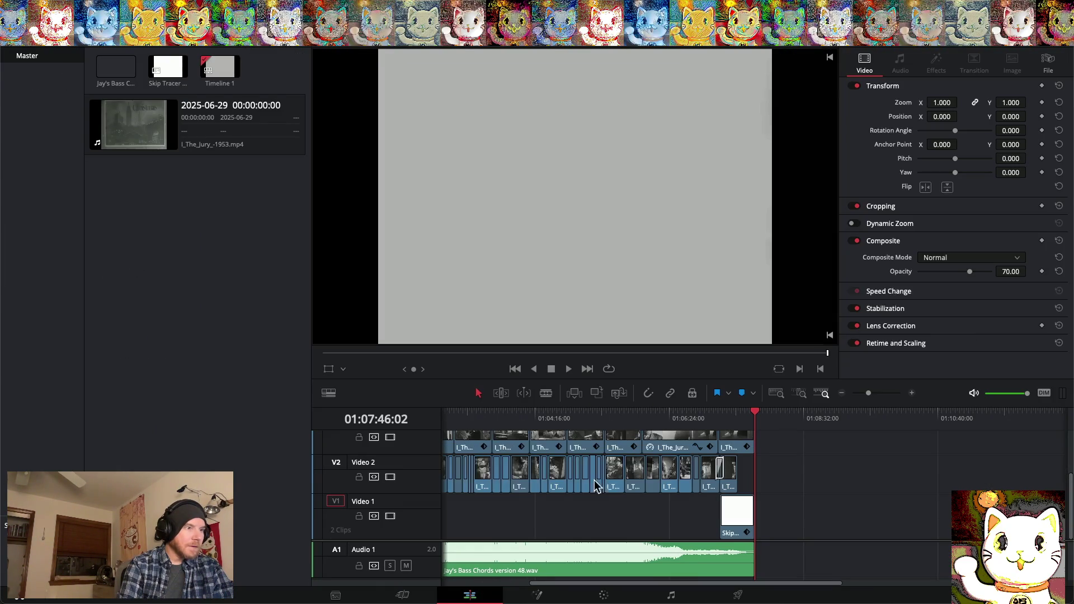
click(124, 7)
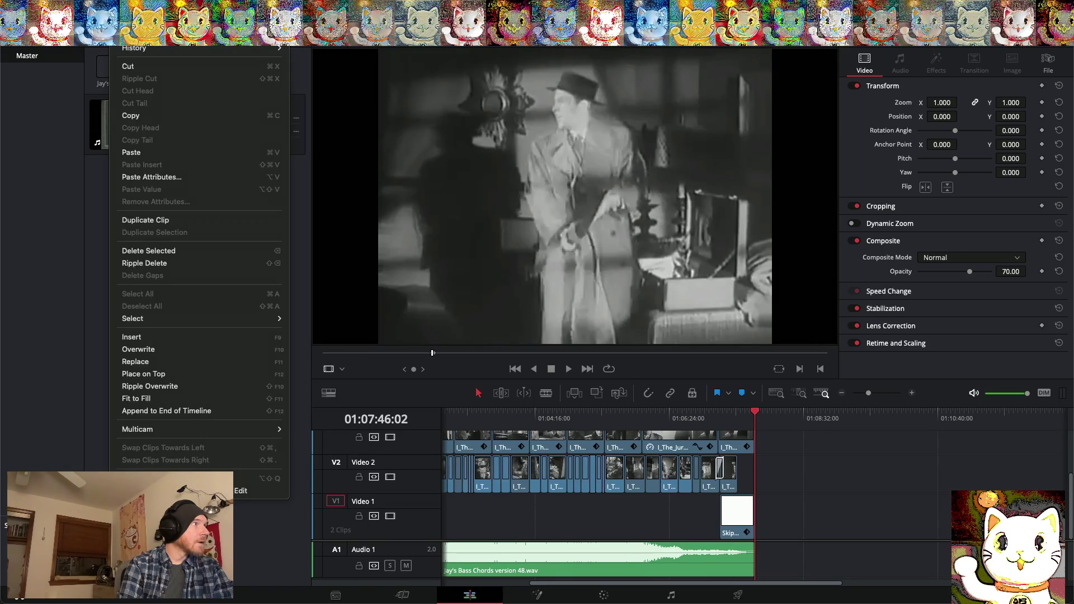
Paste the copied clips and shorten the opening white clip
key(super+v)
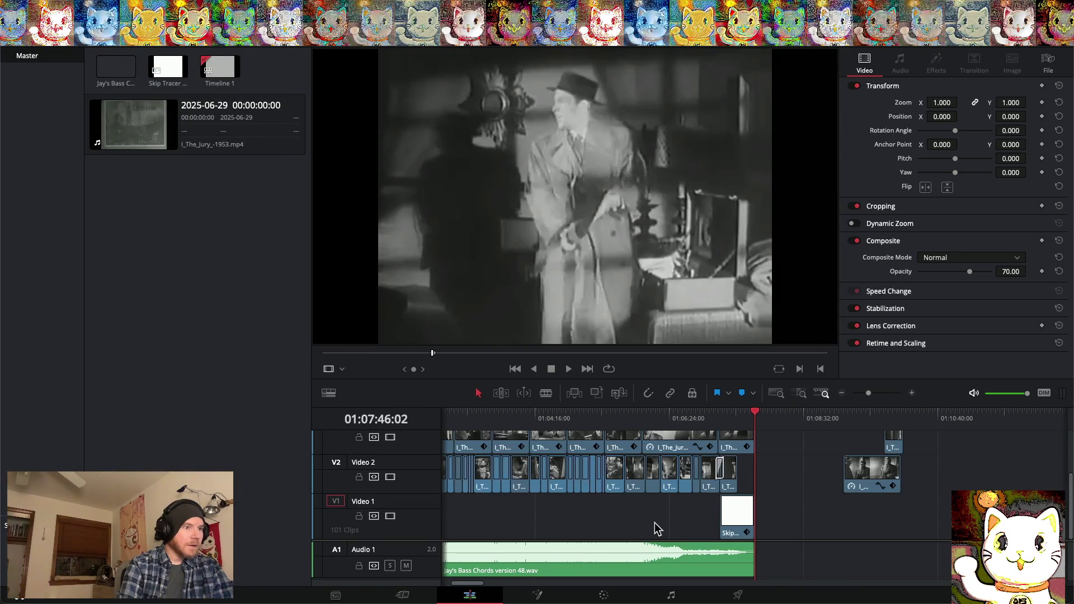
scroll(655, 525, left, 5)
click(484, 510)
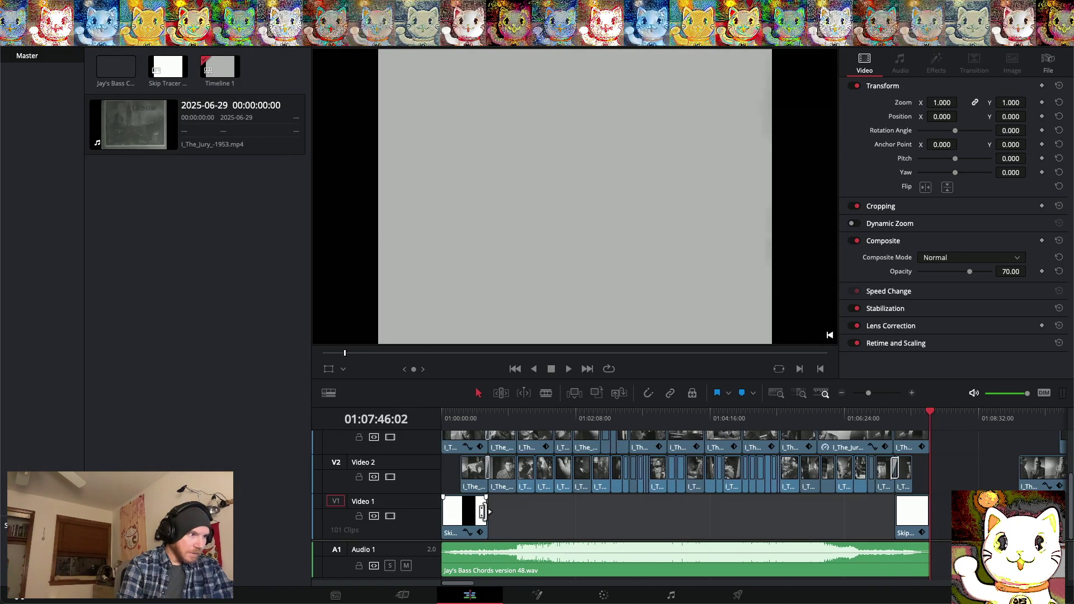
drag(484, 511, 449, 516)
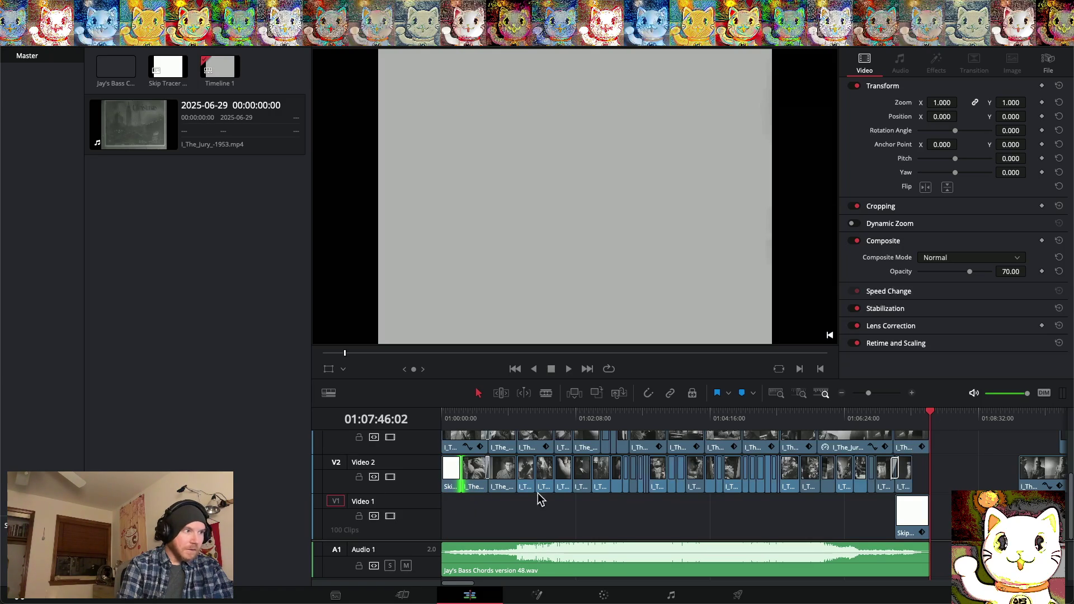
Add a 60 frame Cross Dissolve at the Video 2 cut
right_click(462, 475)
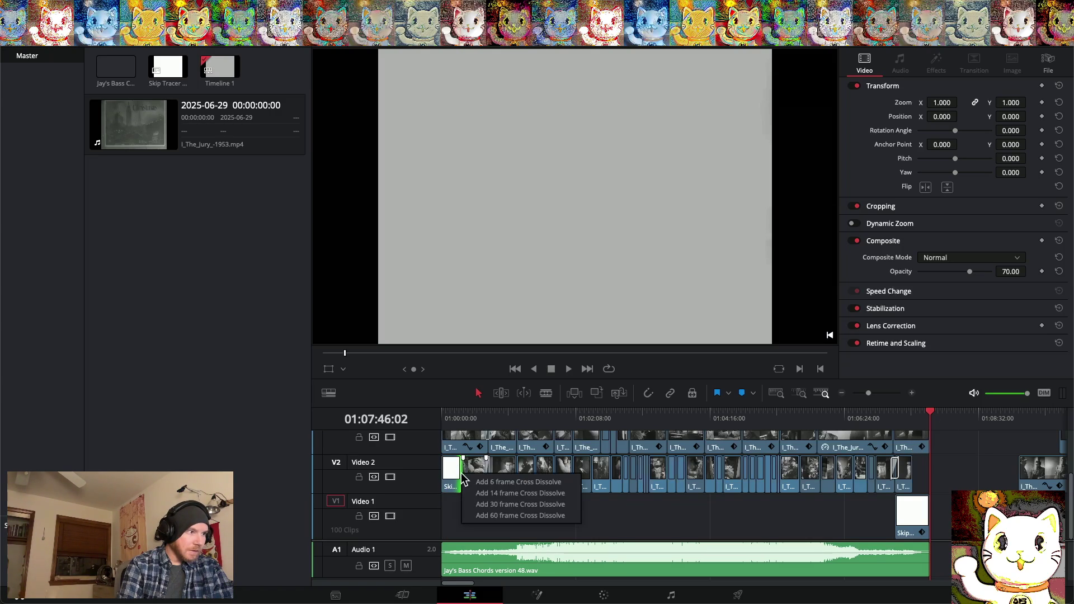
click(483, 516)
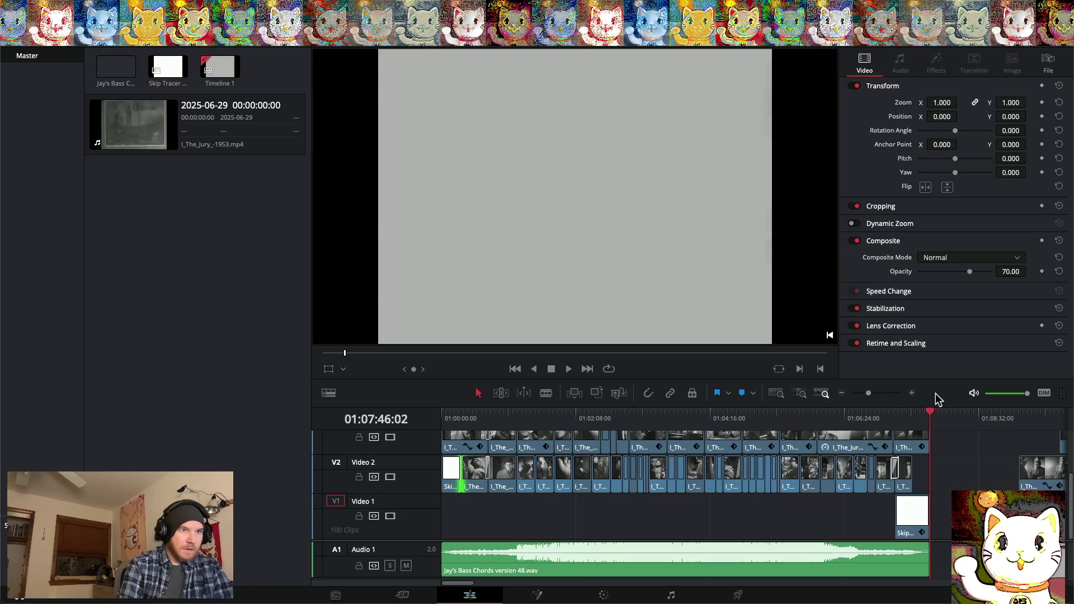
click(912, 393)
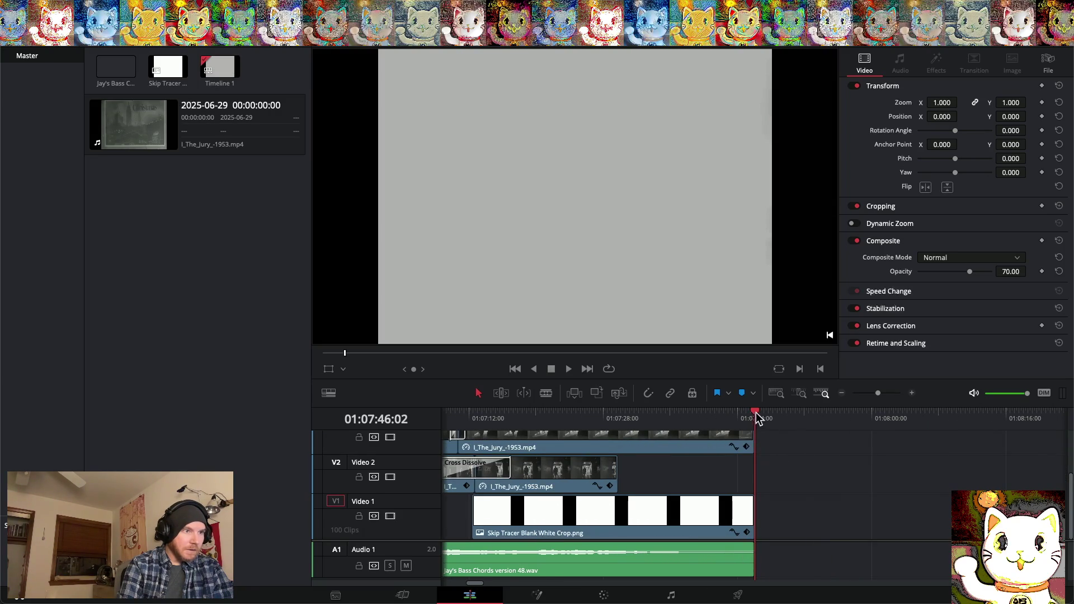
Trim the Video 3 Jury clip to start later and shorten the Skip Tracer still to lead into it
drag(761, 415, 509, 417)
mouse_move(358, 424)
mouse_down()
mouse_move(164, 427)
mouse_move(436, 456)
mouse_move(635, 459)
mouse_move(412, 464)
mouse_up()
scroll(412, 464, up, 3)
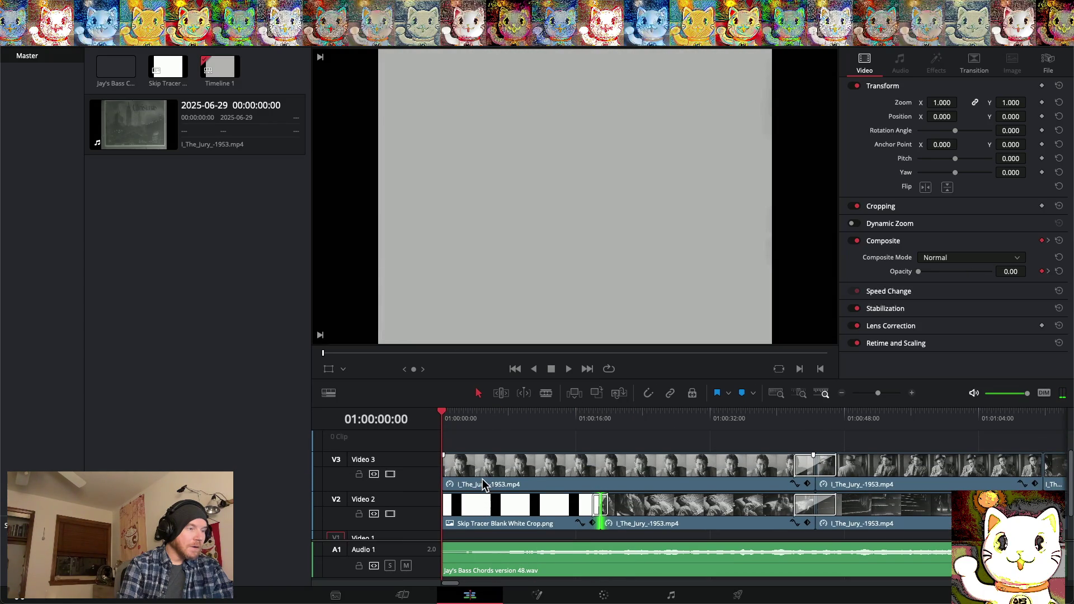
scroll(482, 480, down, 3)
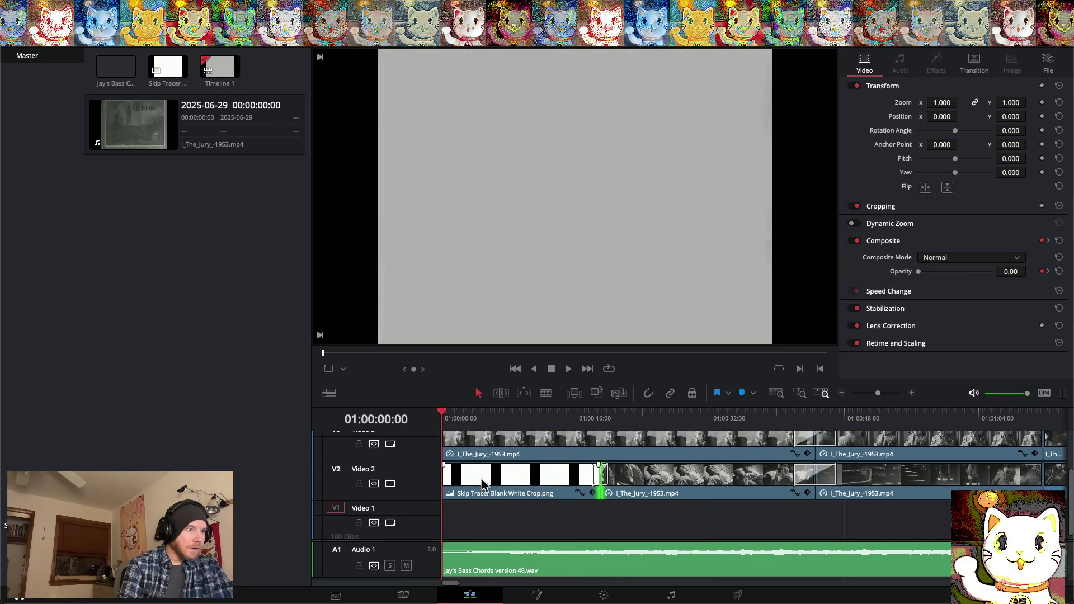
scroll(483, 483, up, 2)
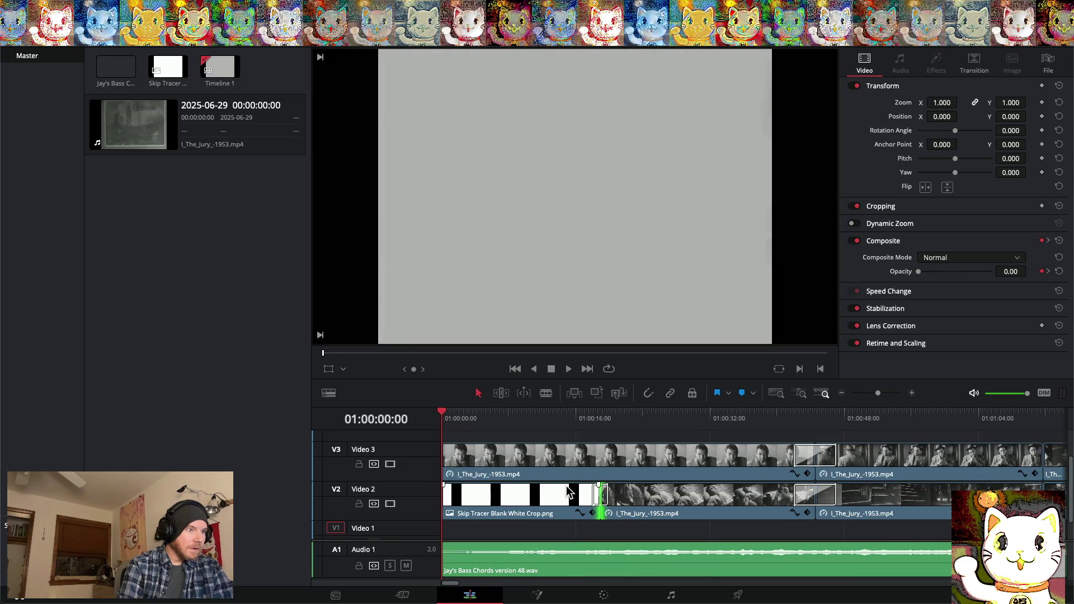
mouse_move(448, 458)
mouse_down()
mouse_move(579, 458)
mouse_move(521, 460)
mouse_up()
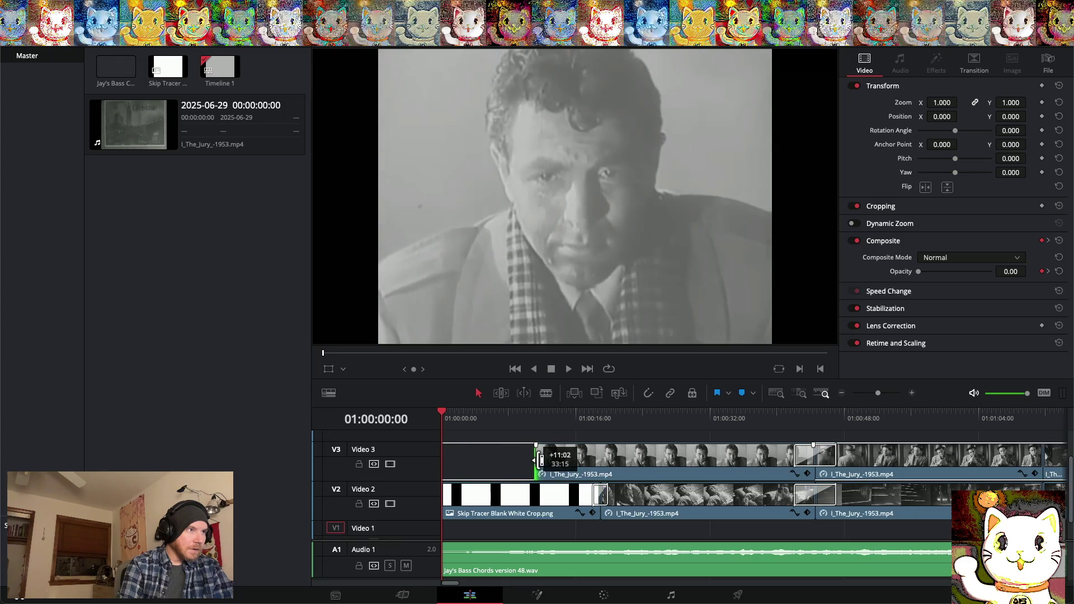
mouse_move(550, 460)
mouse_down()
mouse_move(617, 462)
mouse_move(442, 463)
mouse_move(516, 463)
mouse_up()
drag(533, 464, 538, 467)
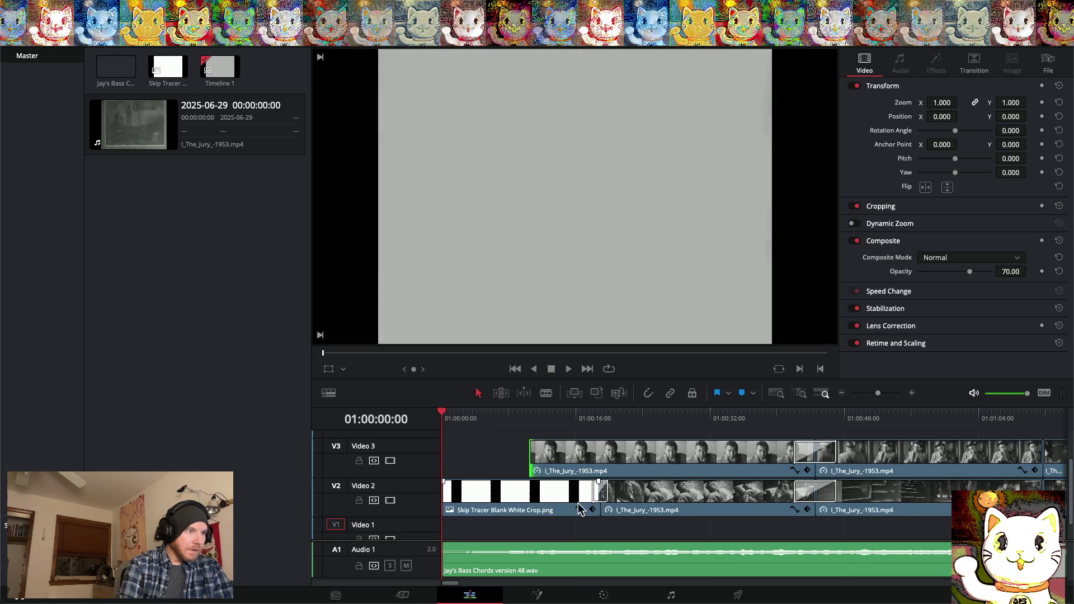
mouse_move(598, 492)
mouse_down()
mouse_move(518, 504)
mouse_move(507, 484)
mouse_move(523, 474)
mouse_up()
click(722, 464)
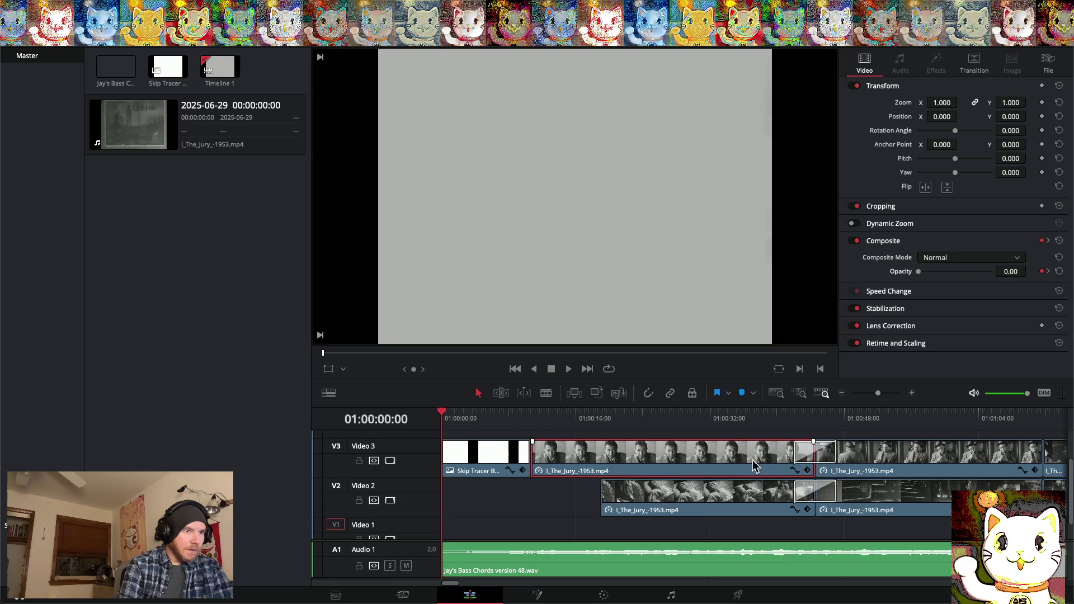
click(795, 471)
scroll(664, 500, down, 3)
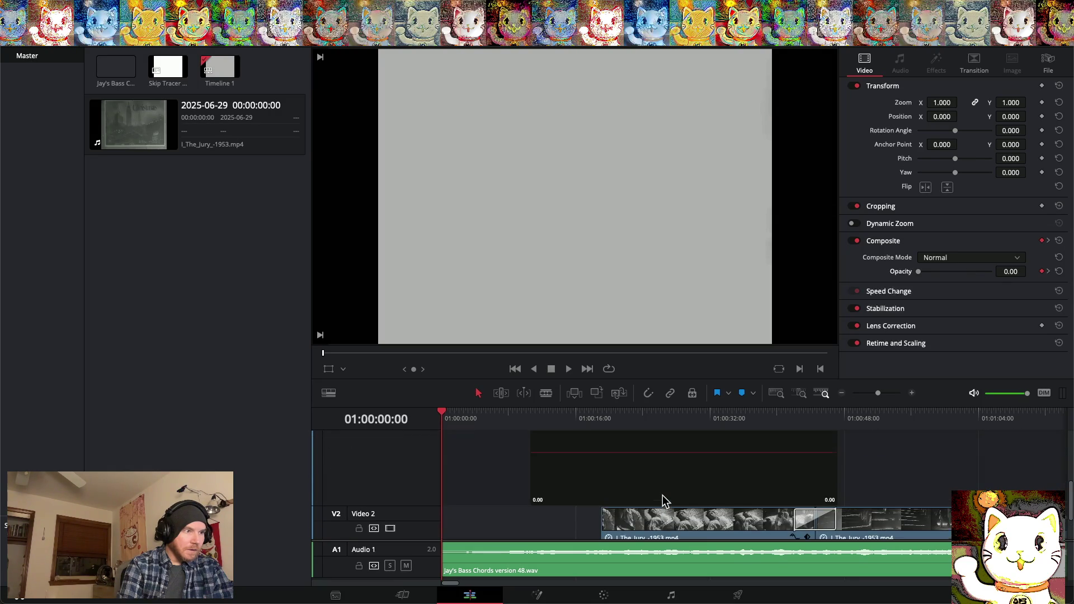
scroll(664, 501, up, 3)
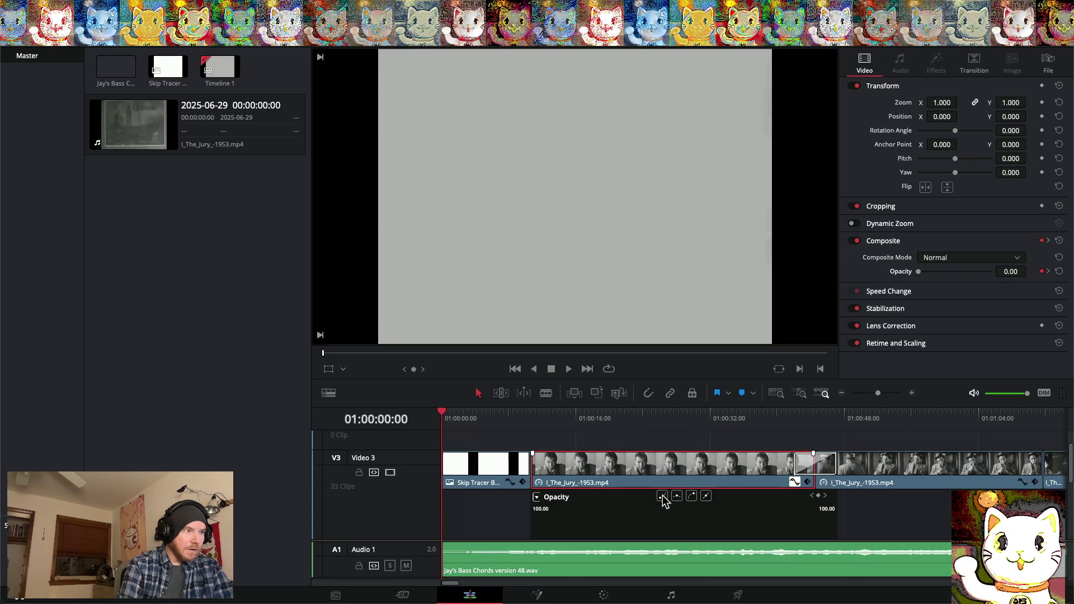
click(794, 481)
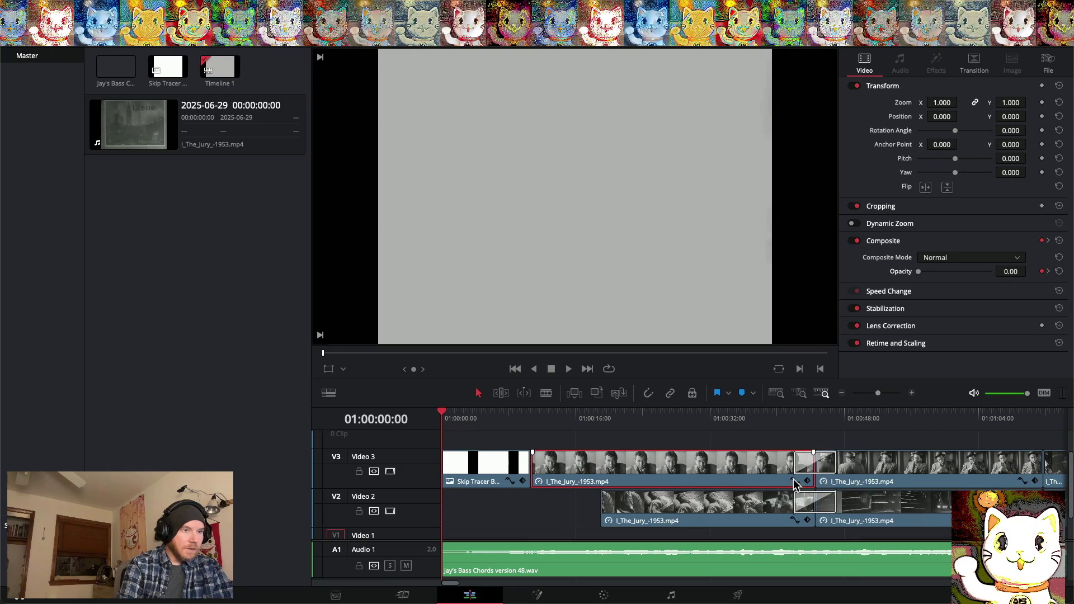
click(795, 481)
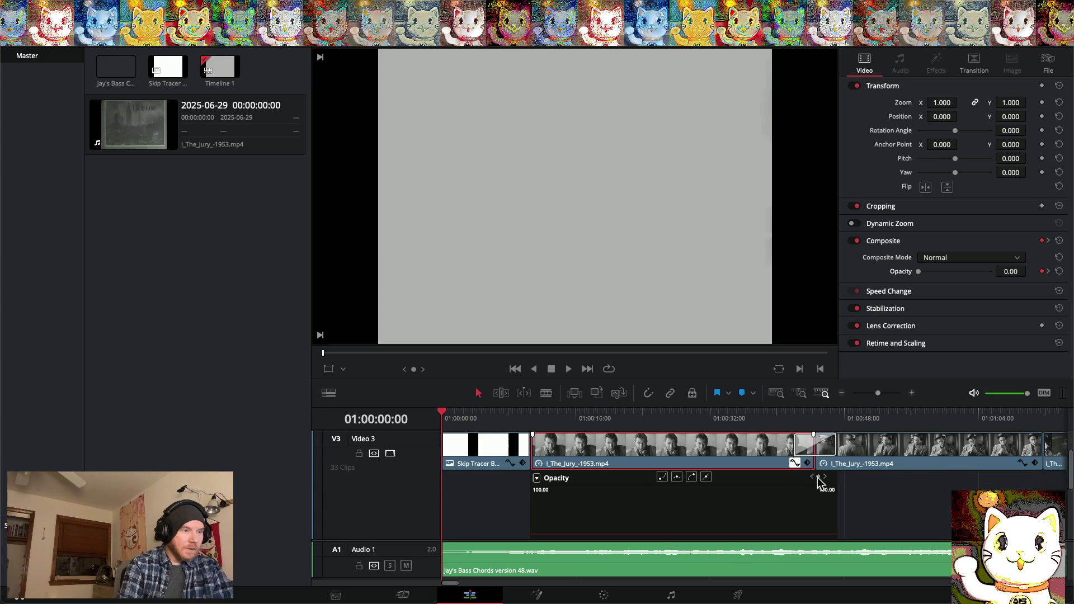
scroll(704, 487, down, 2)
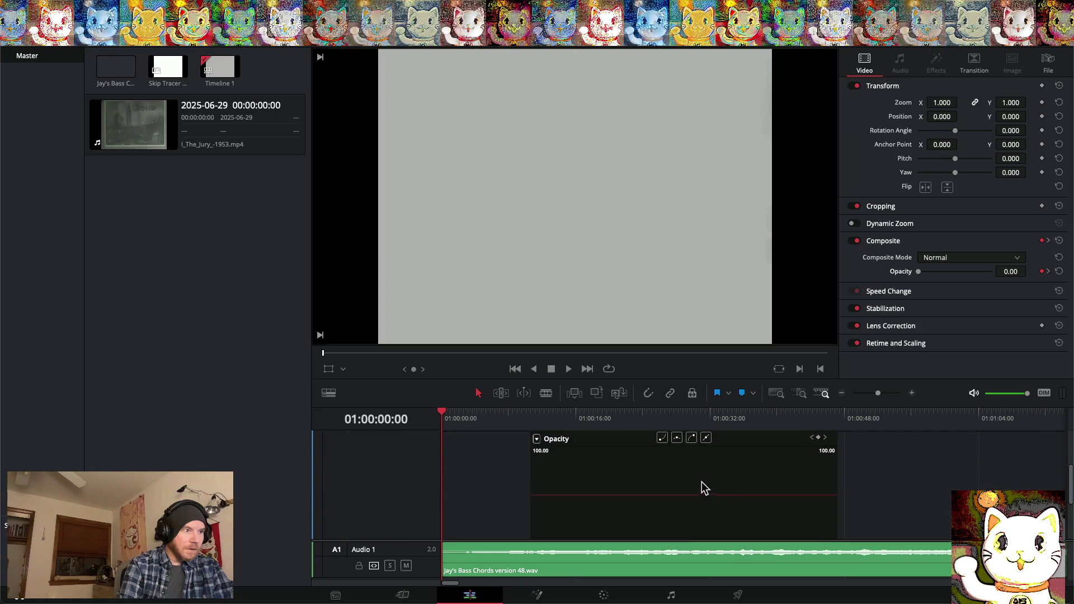
scroll(704, 488, up, 3)
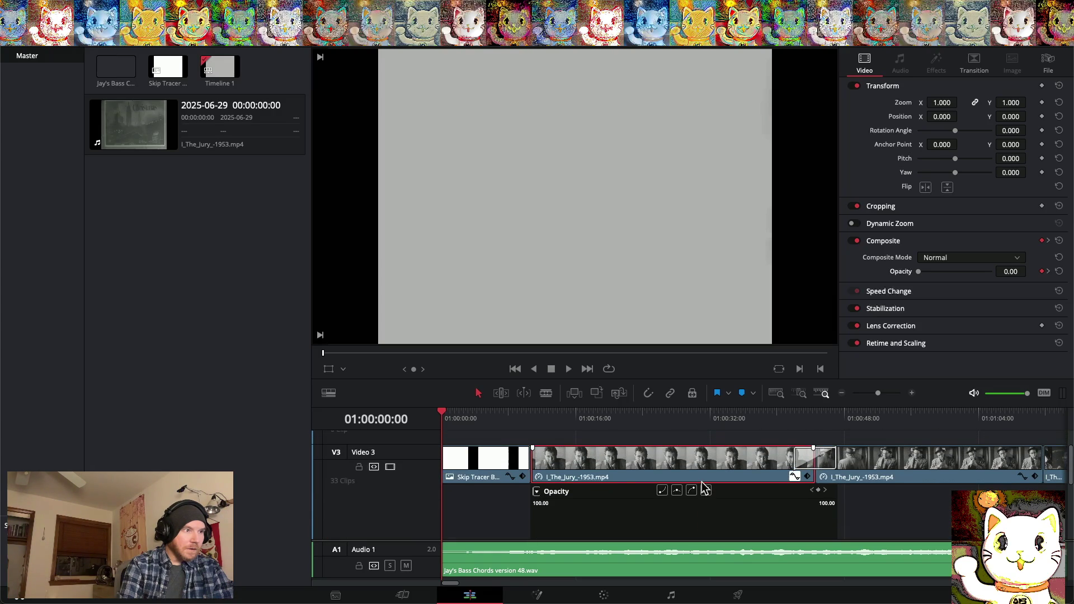
scroll(704, 487, down, 5)
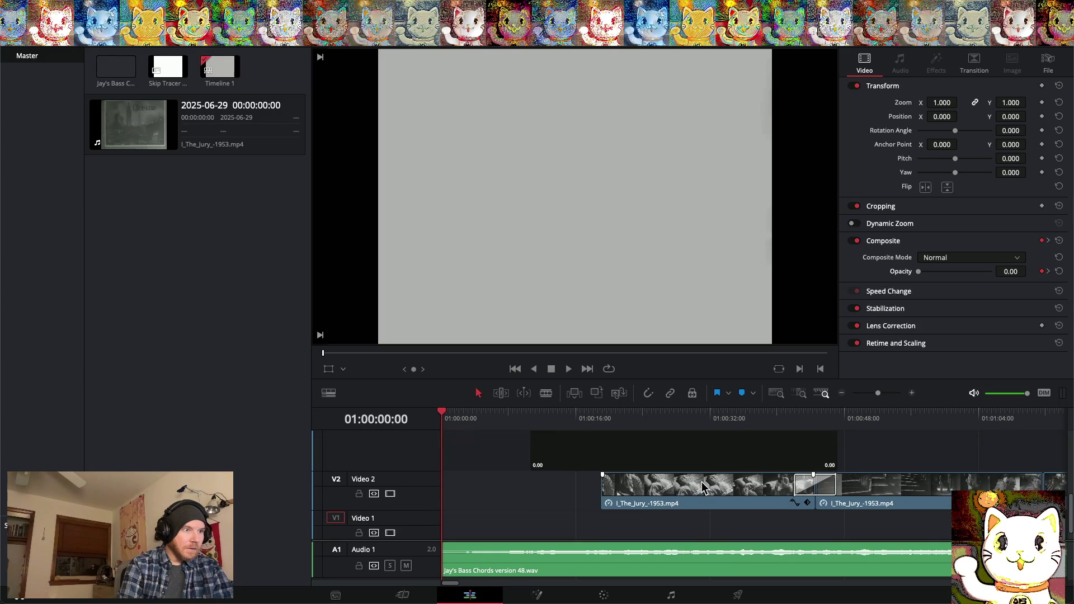
scroll(704, 486, up, 3)
scroll(704, 487, down, 3)
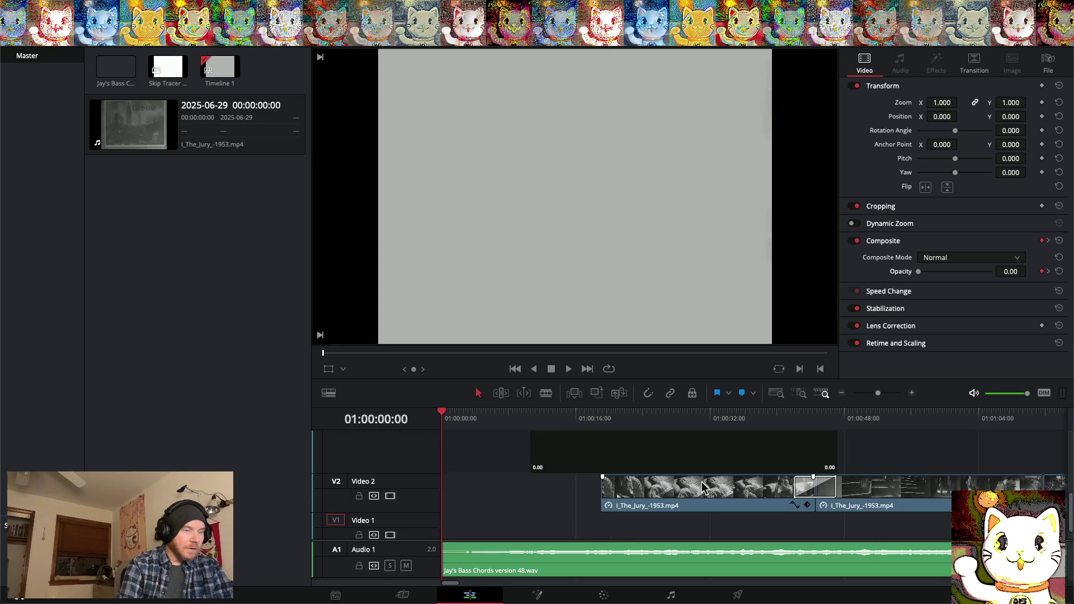
scroll(704, 487, up, 1)
scroll(704, 487, down, 3)
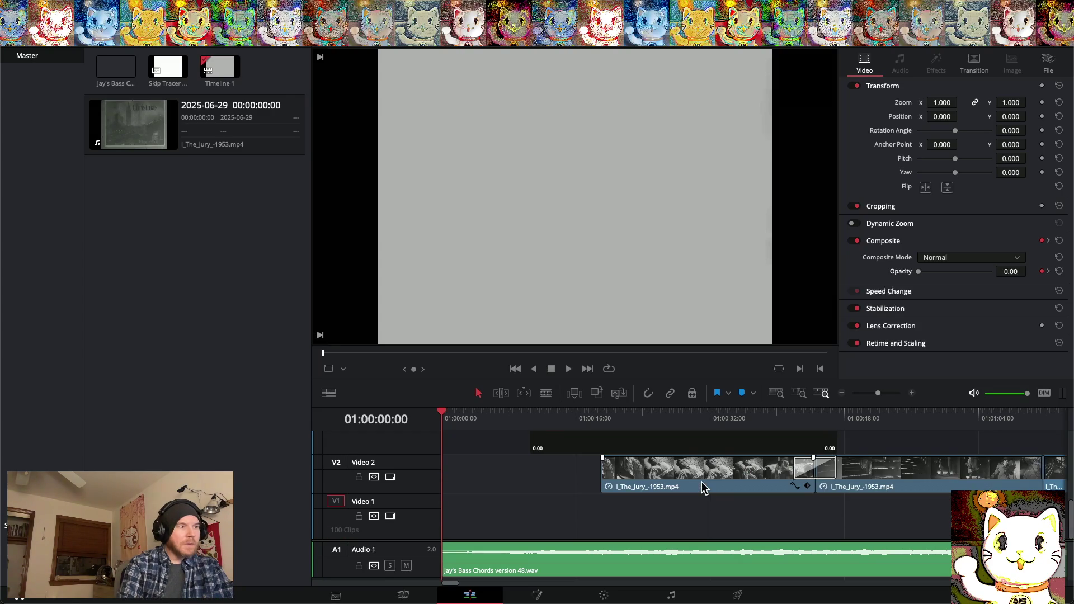
scroll(704, 487, up, 3)
scroll(704, 488, down, 5)
click(794, 448)
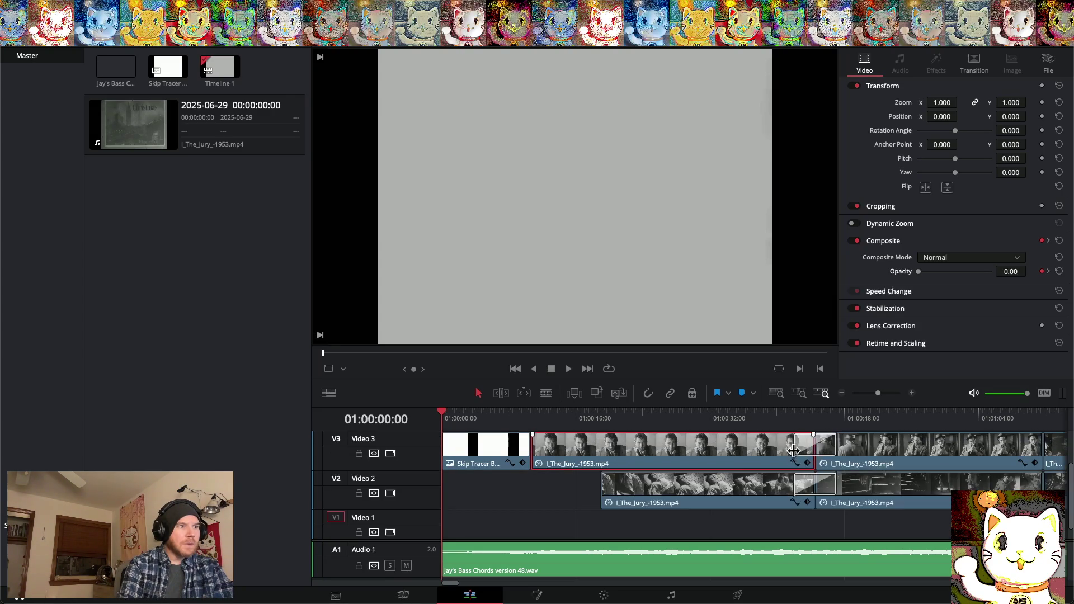
click(530, 448)
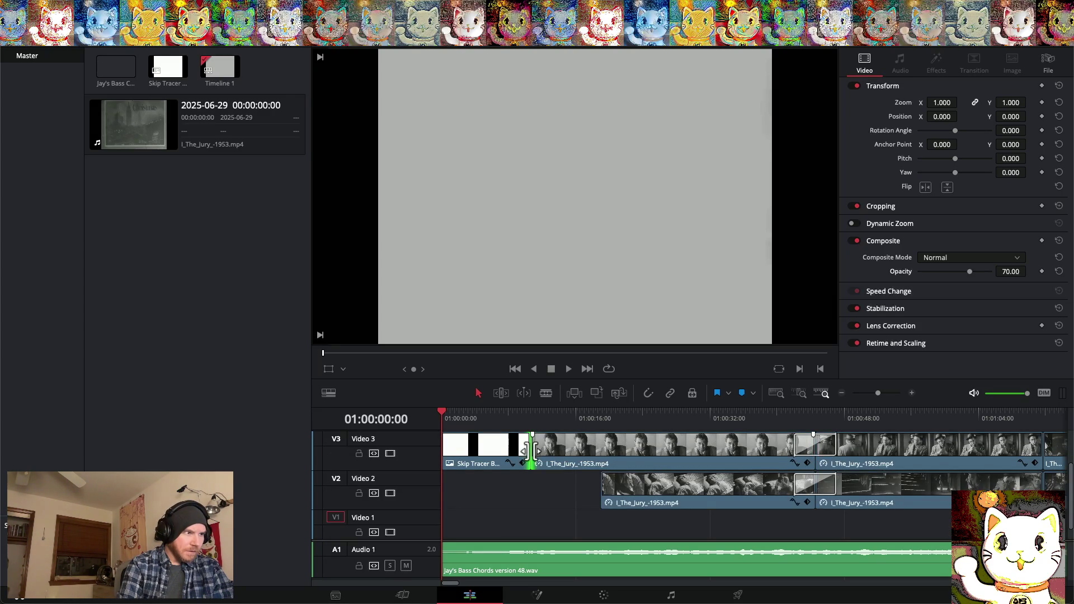
Add a Cross Dissolve at the Video 3 cut and lengthen it to 21.3 seconds
right_click(531, 450)
click(554, 471)
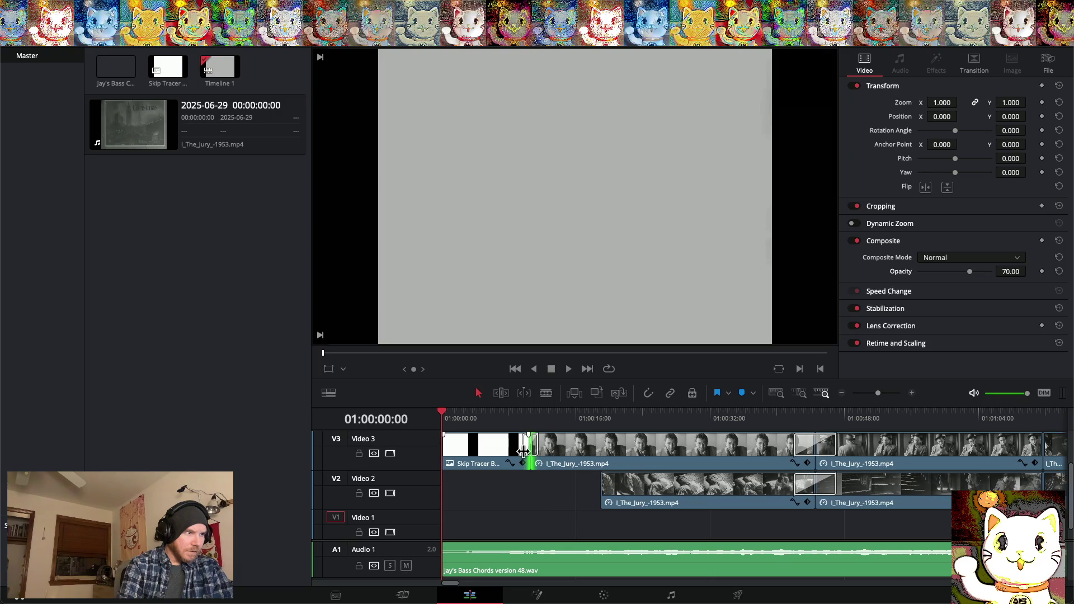
drag(523, 451, 442, 451)
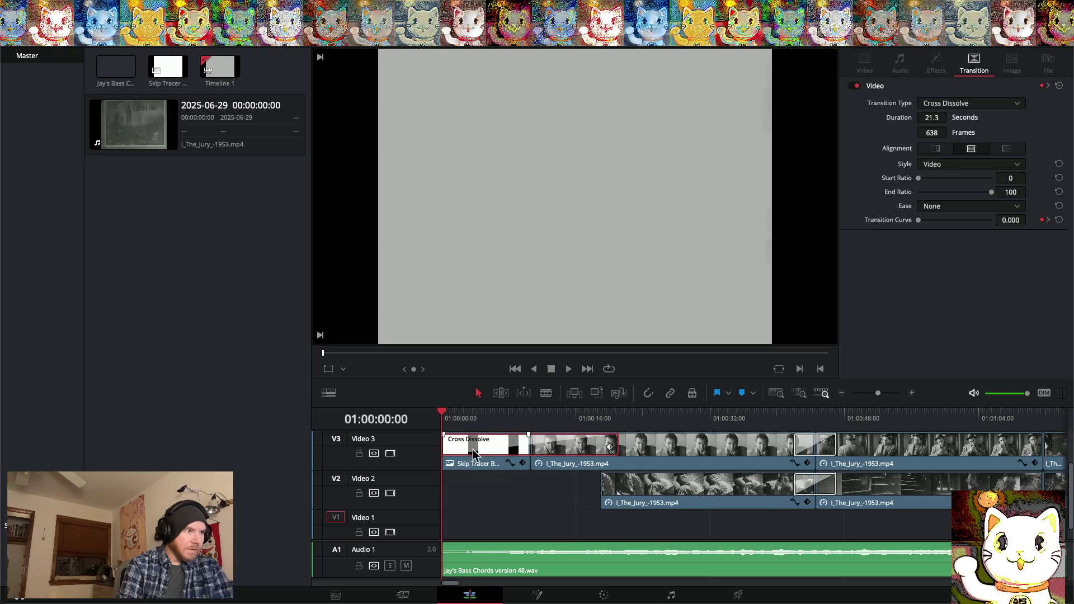
Preview the dissolve and stop playback at 01:00:27:18
key(space)
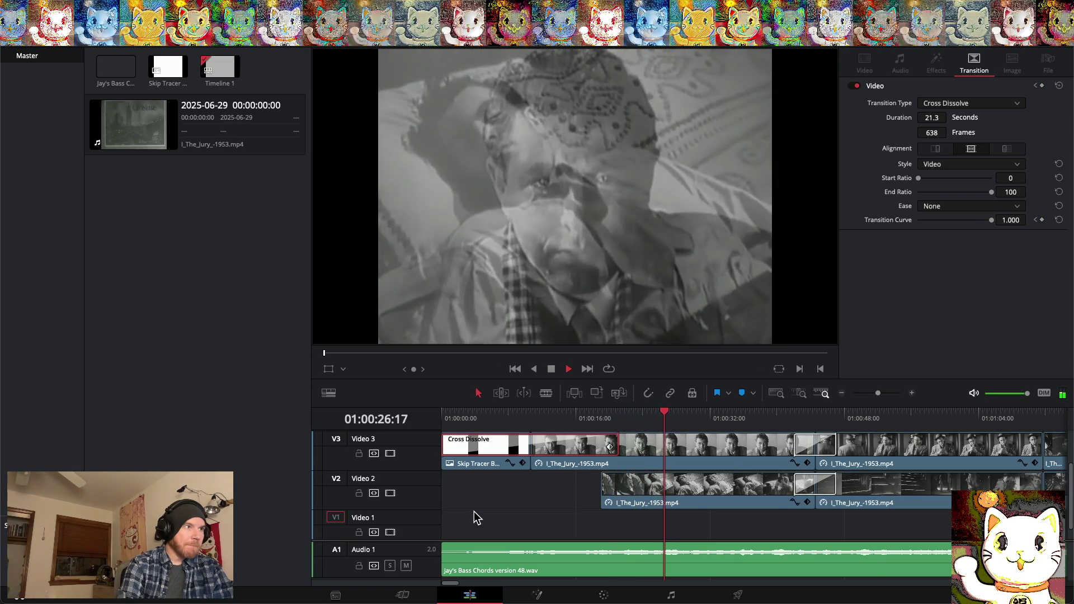
key(space)
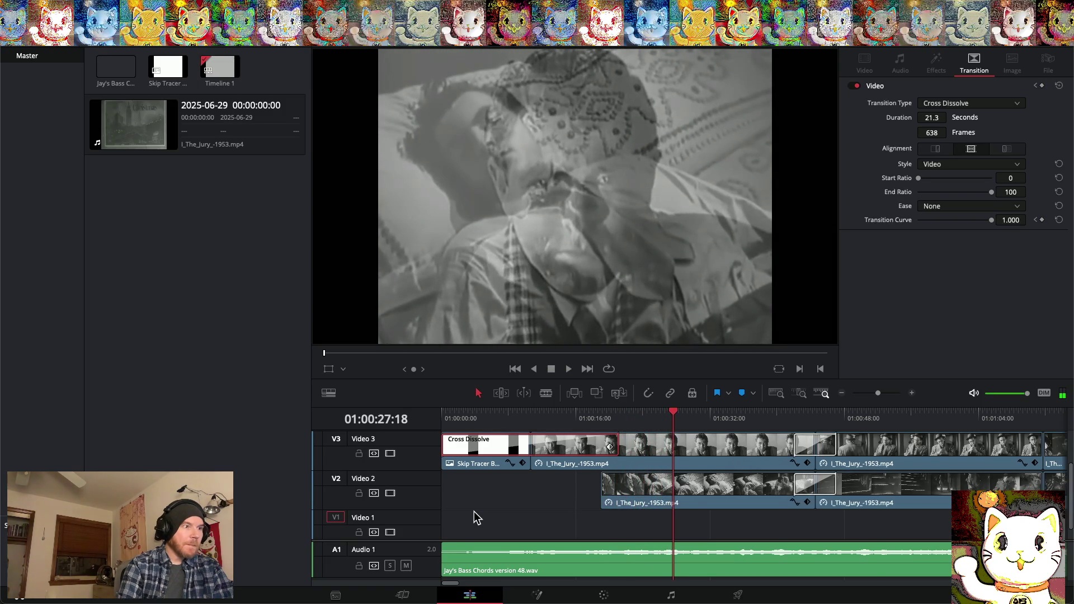
scroll(492, 510, right, 5)
scroll(493, 510, right, 15)
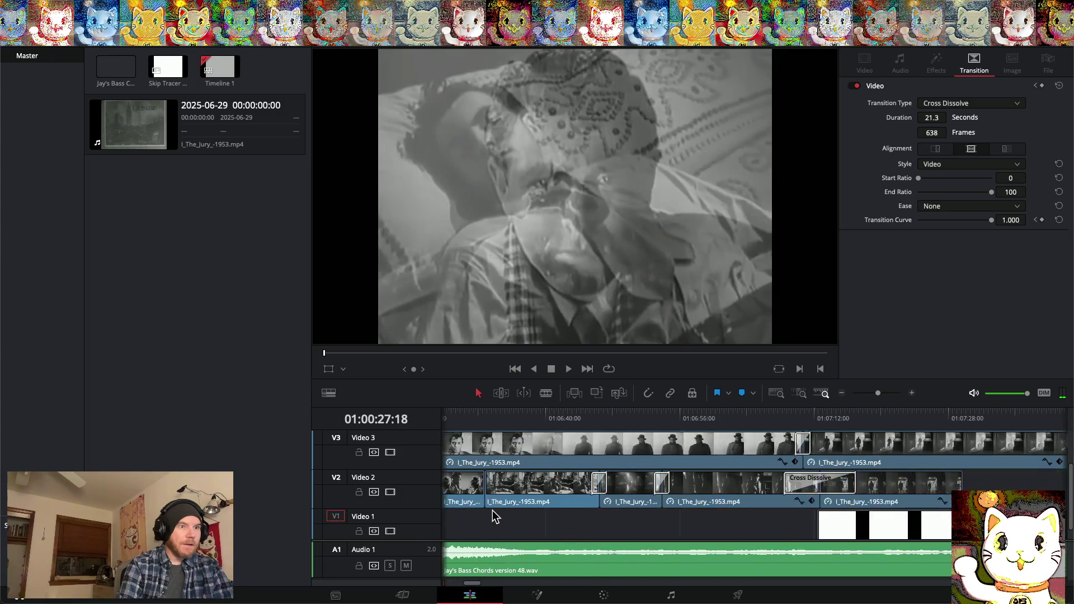
Trim the head off the Skip Tracer white card on Video 1
scroll(492, 511, left, 3)
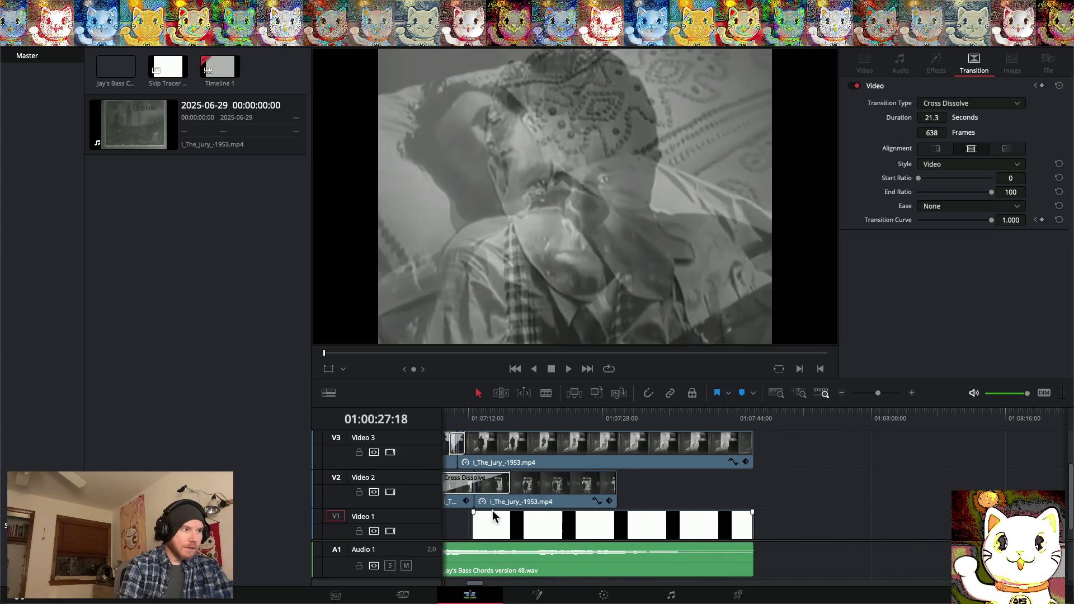
click(500, 526)
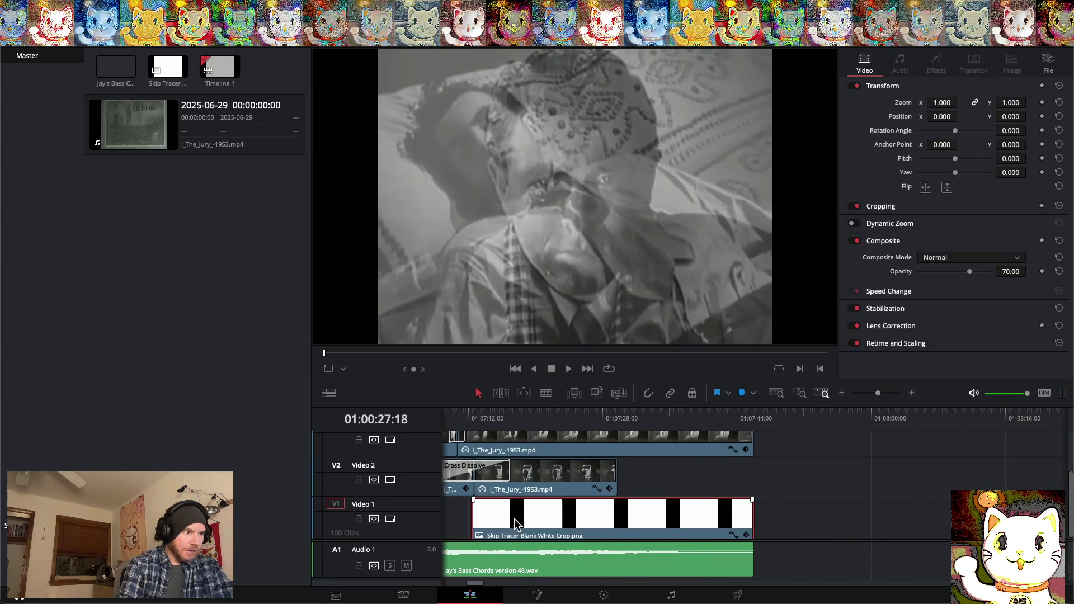
mouse_move(474, 515)
mouse_down()
mouse_move(622, 516)
mouse_move(680, 492)
mouse_up()
Delete the final Jury clip's end opacity keyframe so it holds flat at 52
scroll(680, 492, up, 2)
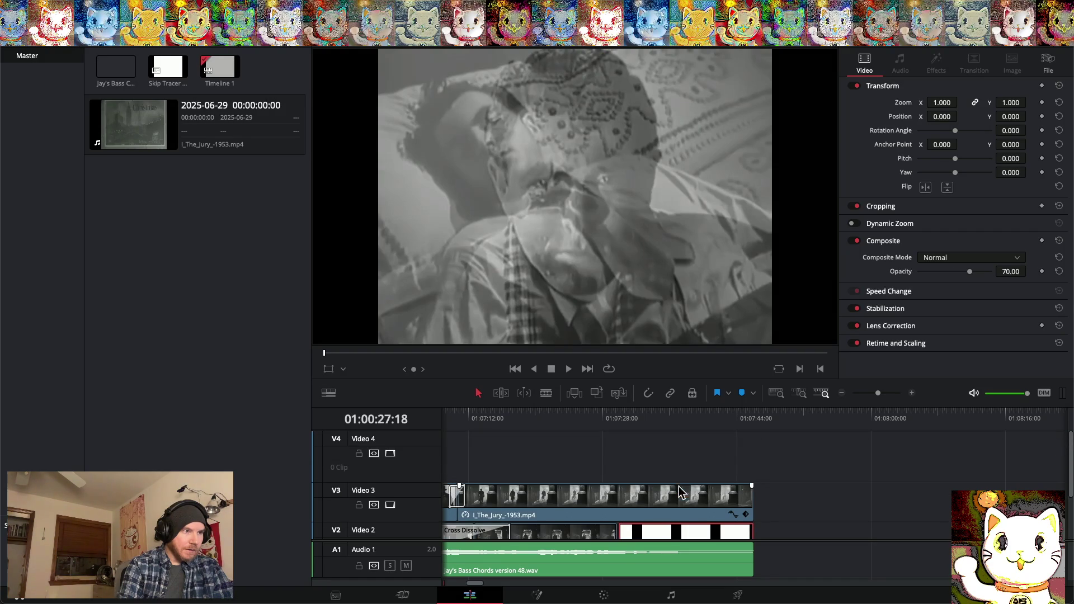
click(732, 513)
scroll(731, 503, down, 3)
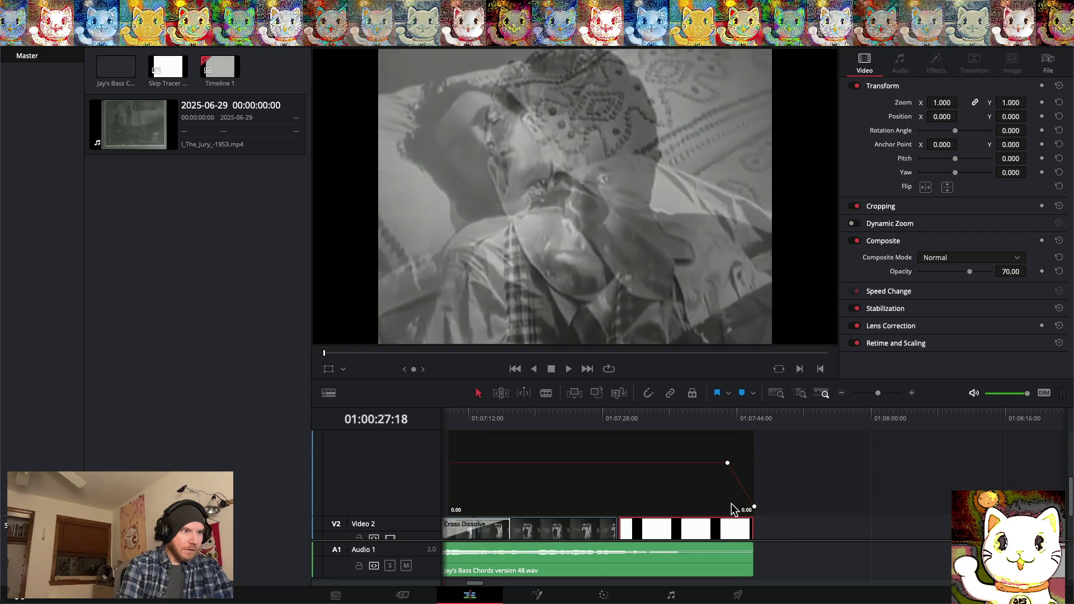
drag(753, 528, 756, 539)
click(754, 536)
key(Delete)
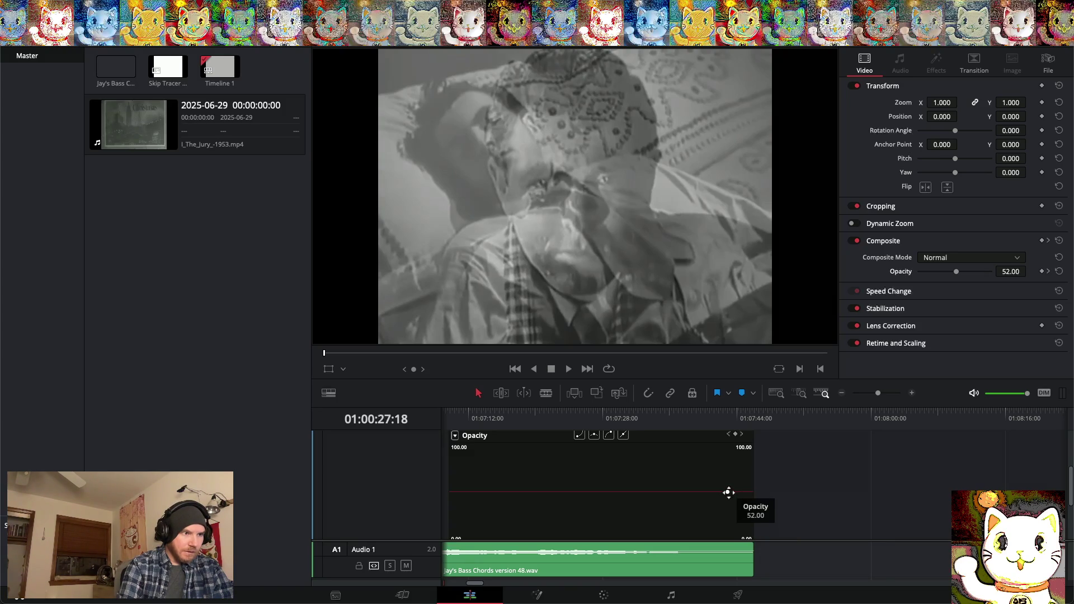
Shorten the final Jury clip's tail and move the Skip Tracer card up onto Video 3
key(shift+c)
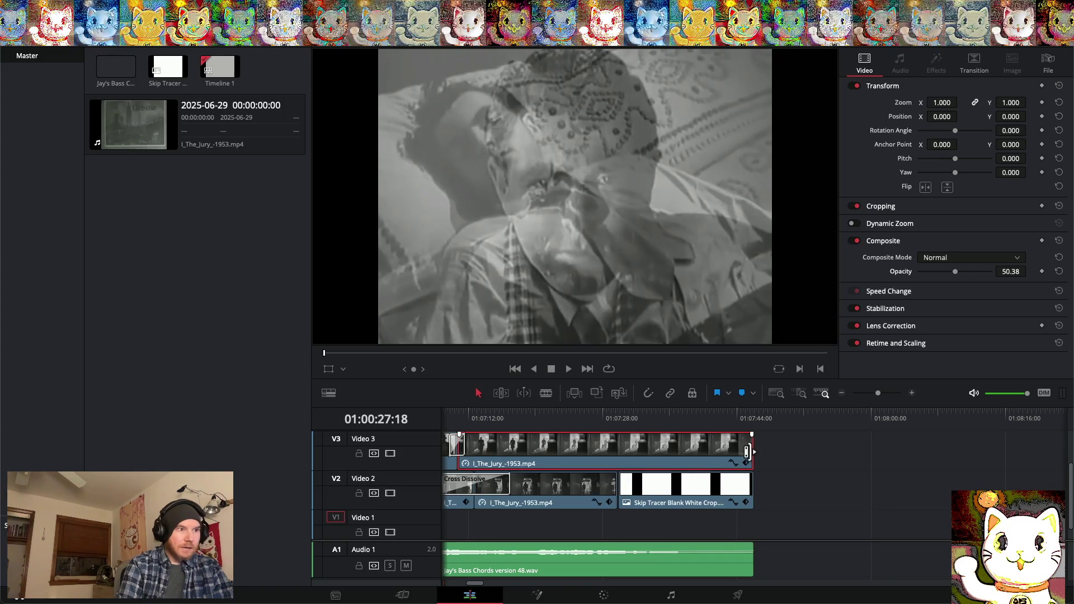
drag(748, 451, 614, 454)
mouse_move(638, 502)
mouse_down()
mouse_move(639, 465)
mouse_move(627, 456)
mouse_up()
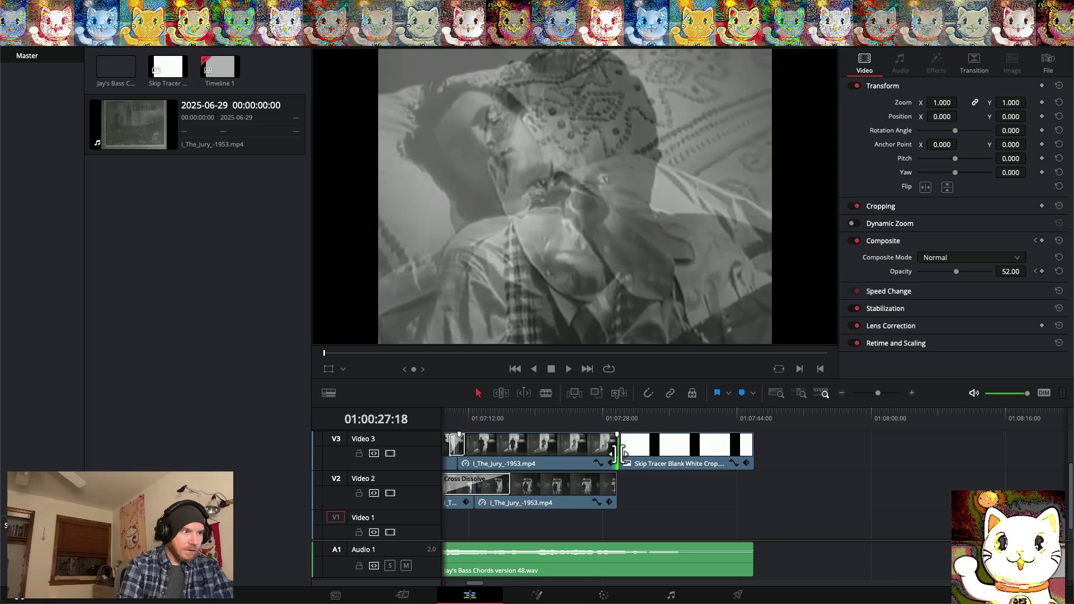
Check transition options at the new Video 3 cut and dismiss them without adding one
right_click(619, 454)
key(Escape)
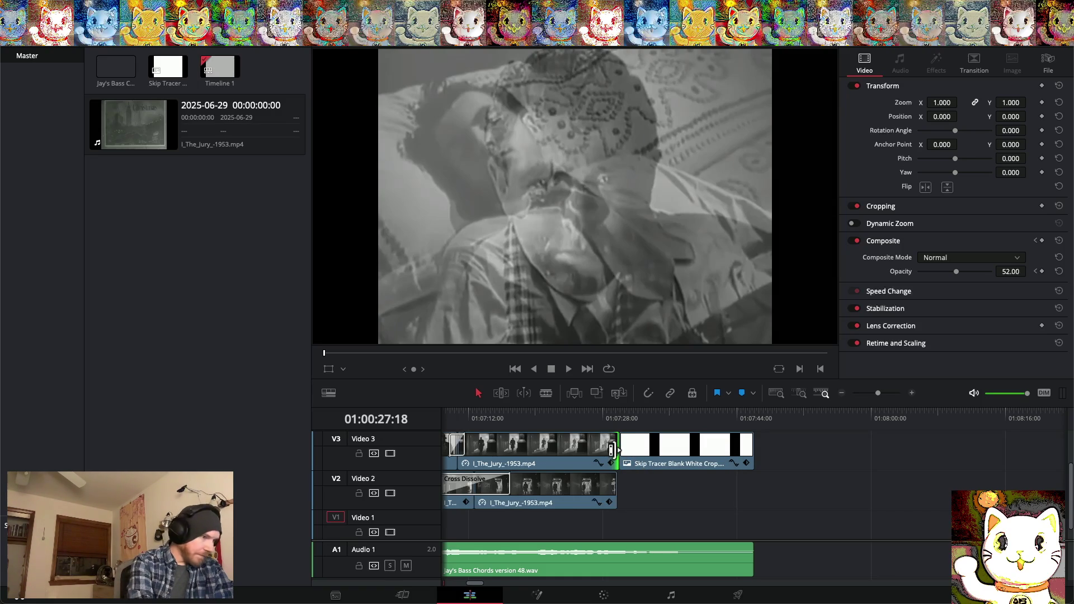
click(636, 485)
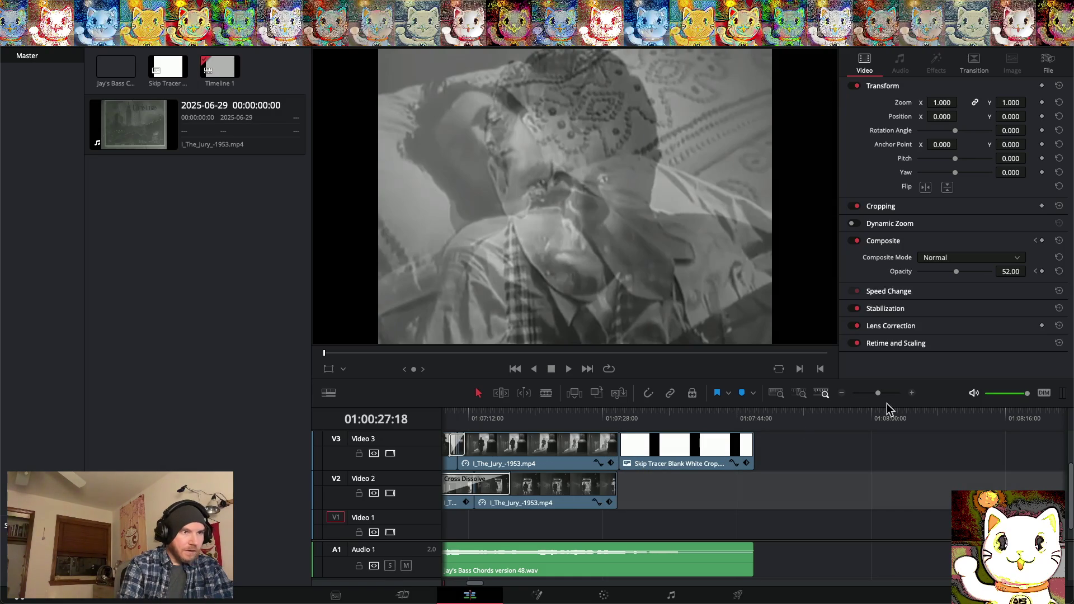
Zoom in at the edit's end and trim the V3 Jury clip six frames shorter
click(913, 393)
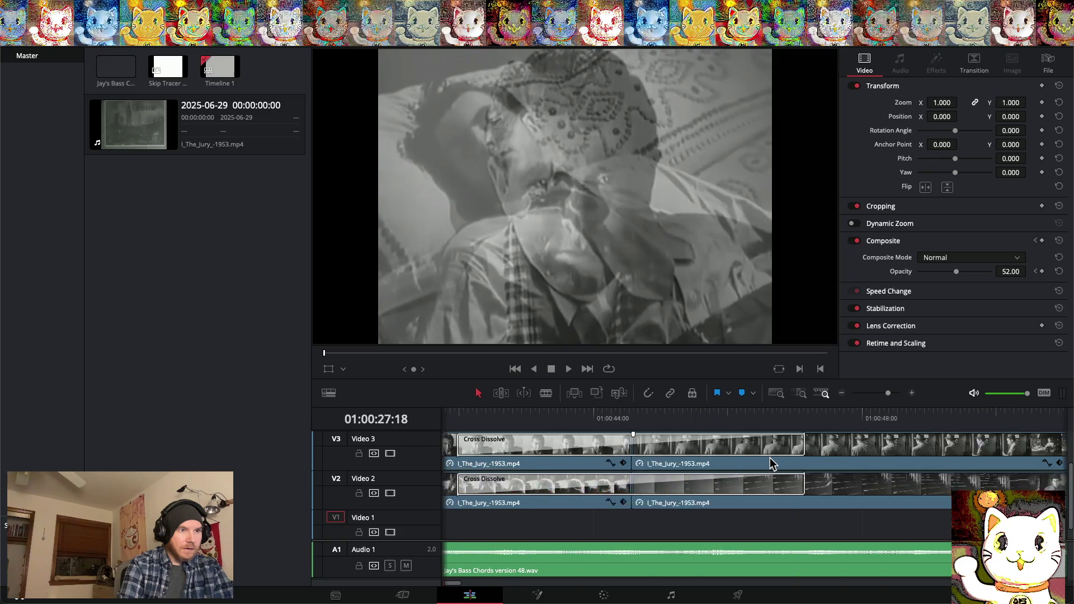
scroll(770, 457, right, 15)
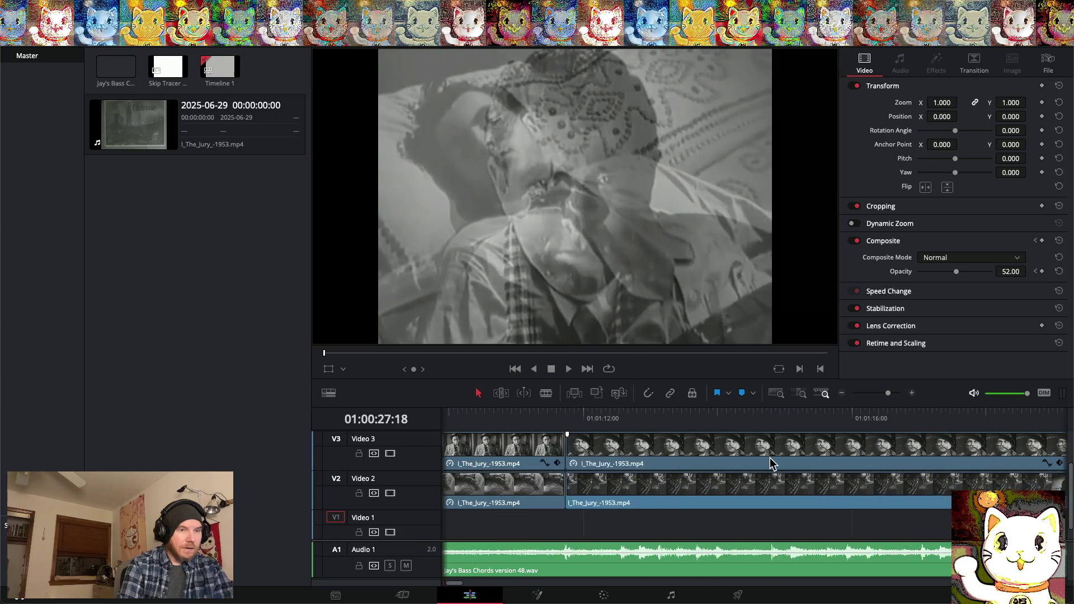
scroll(770, 458, right, 15)
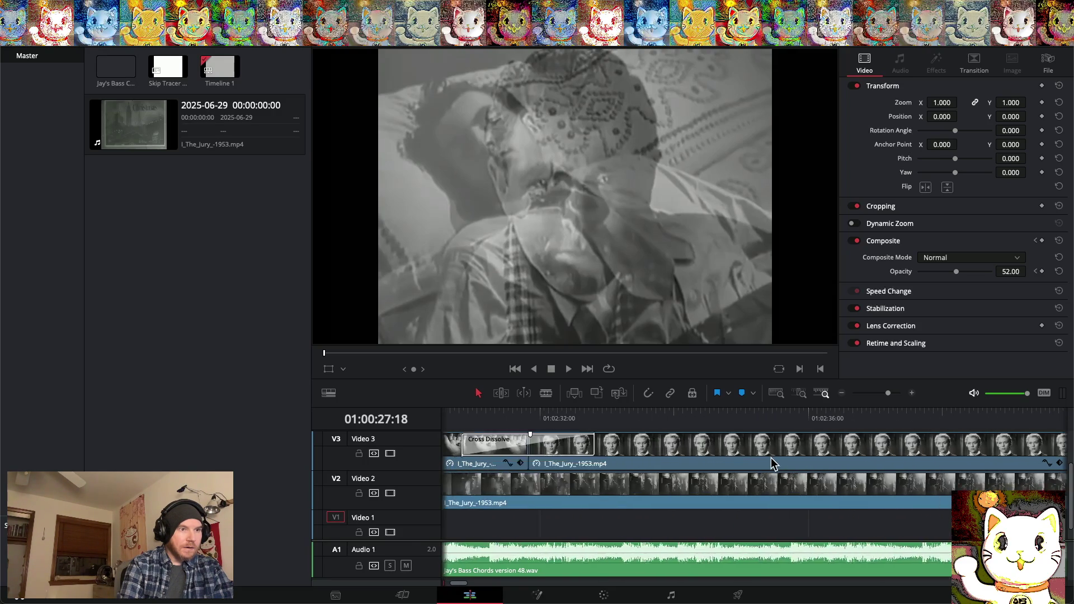
scroll(771, 464, right, 15)
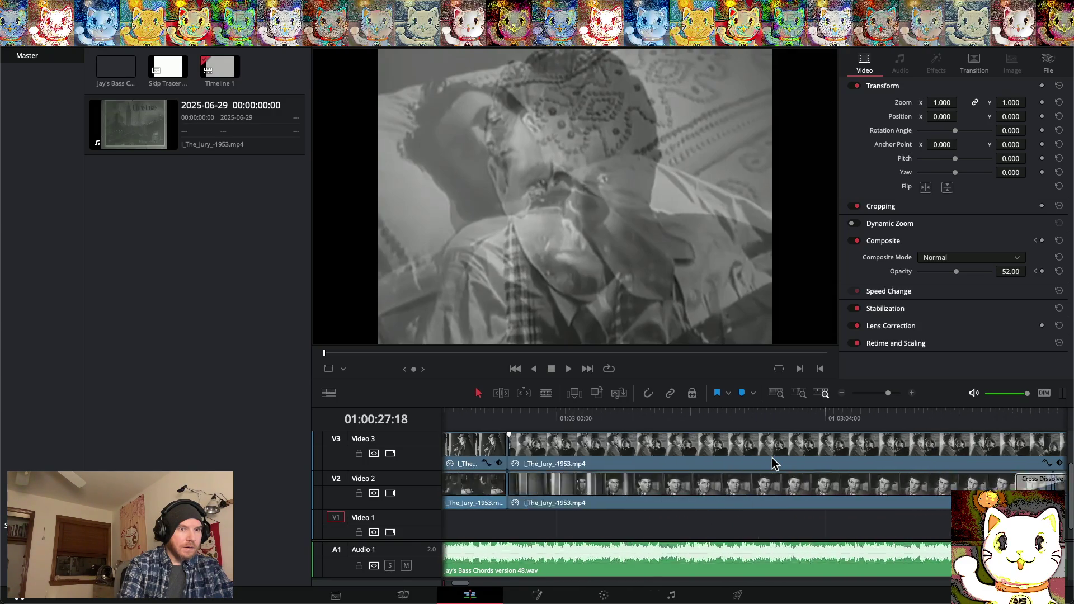
scroll(774, 464, right, 15)
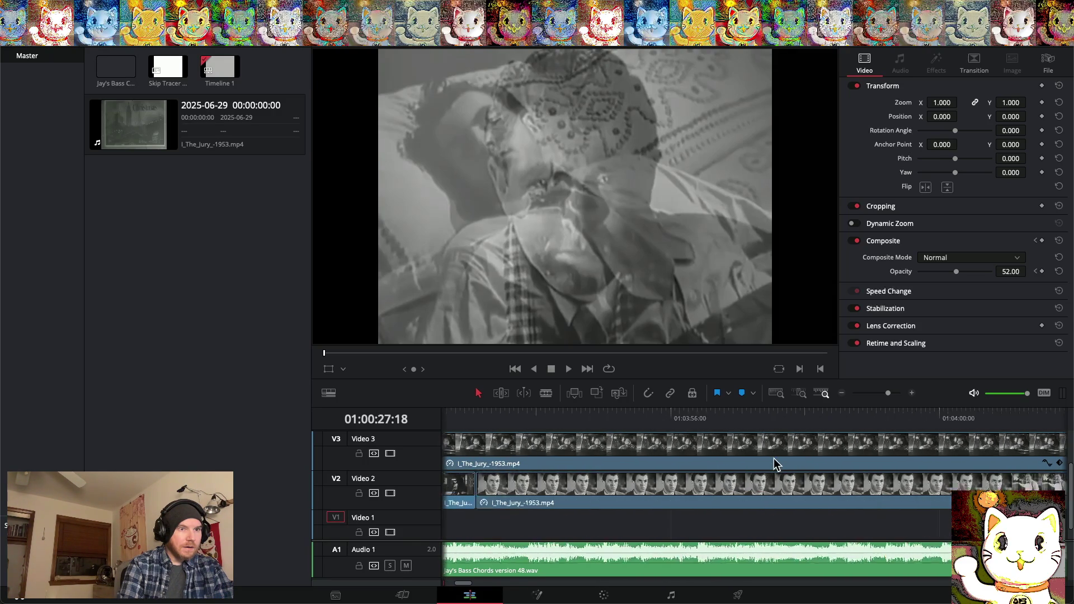
scroll(777, 464, right, 15)
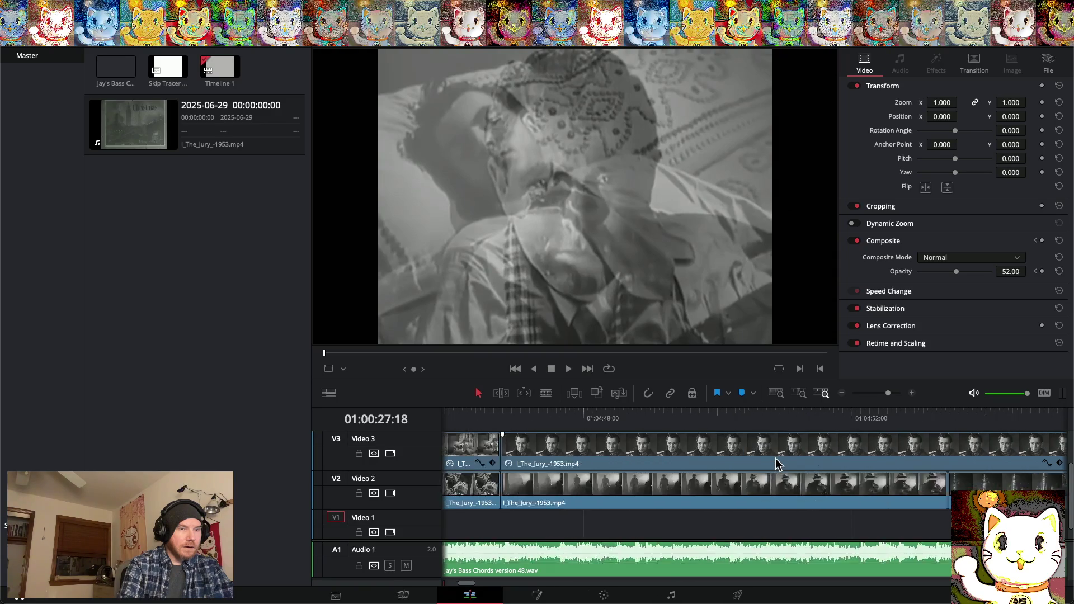
scroll(777, 463, right, 15)
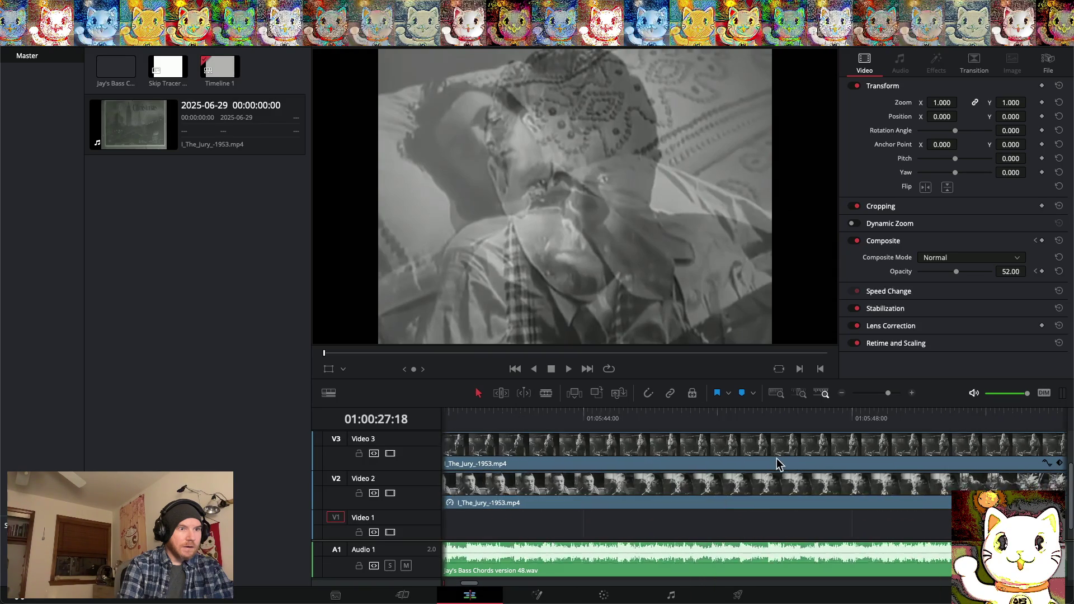
scroll(776, 458, right, 15)
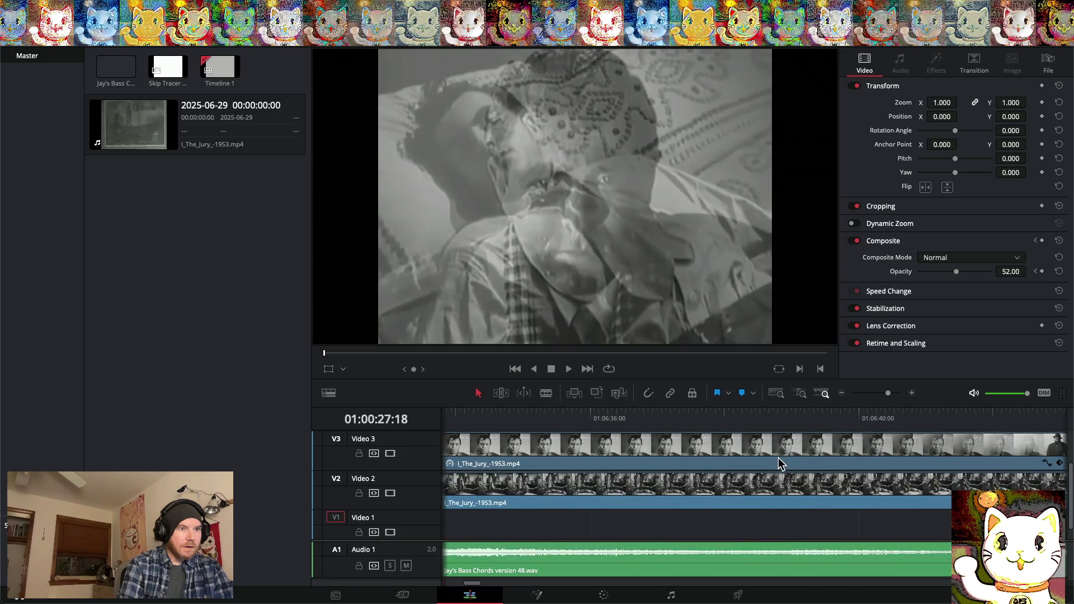
scroll(788, 460, right, 10)
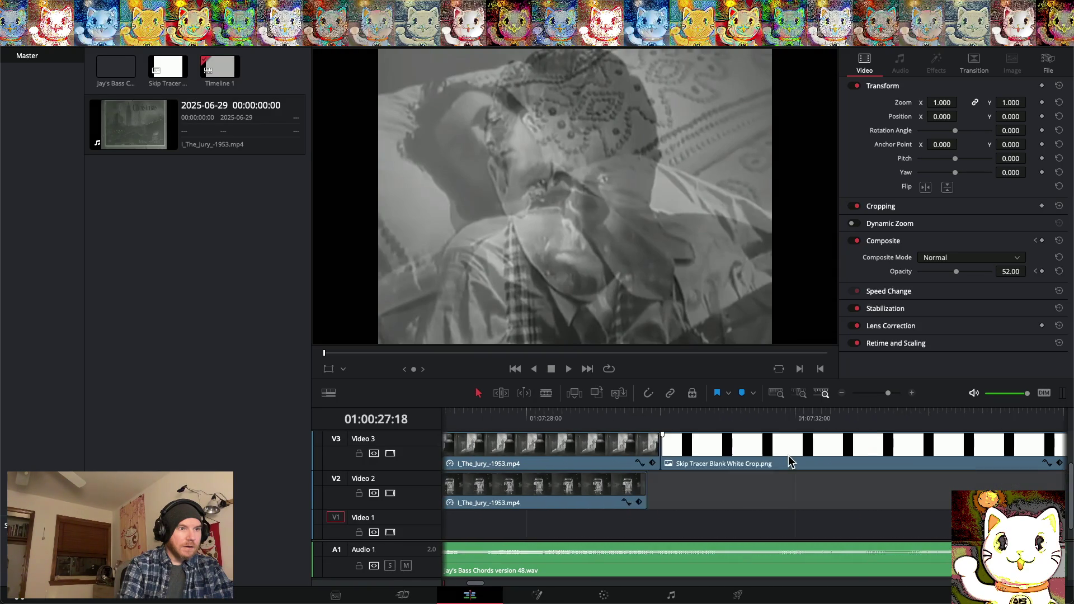
scroll(751, 455, left, 4)
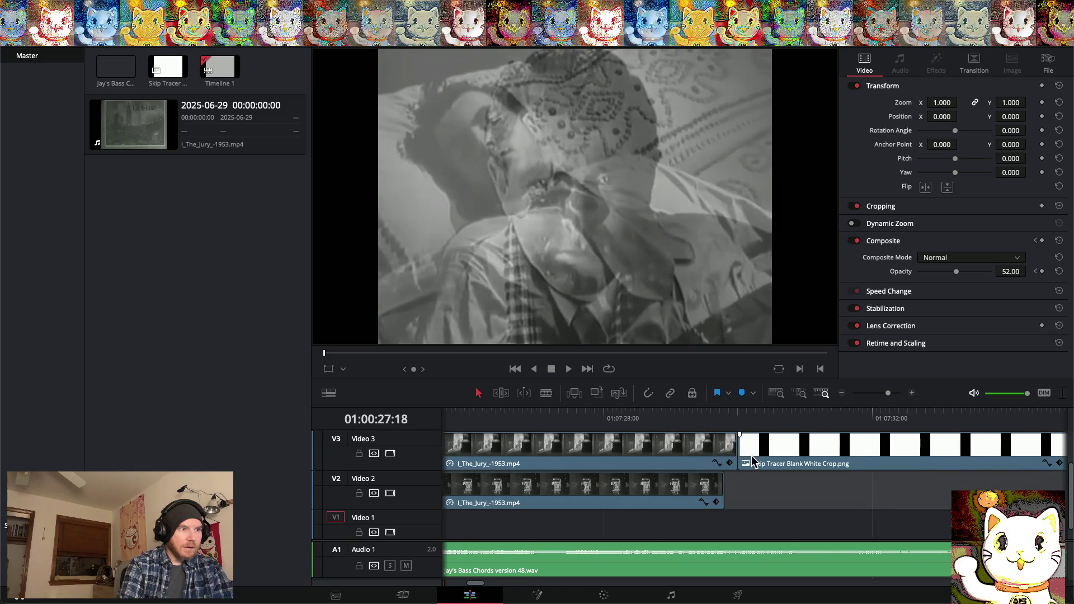
drag(778, 455, 768, 453)
Add a Cross Dissolve at the V3 edit point and stretch it 32.6 seconds across the white card
right_click(768, 453)
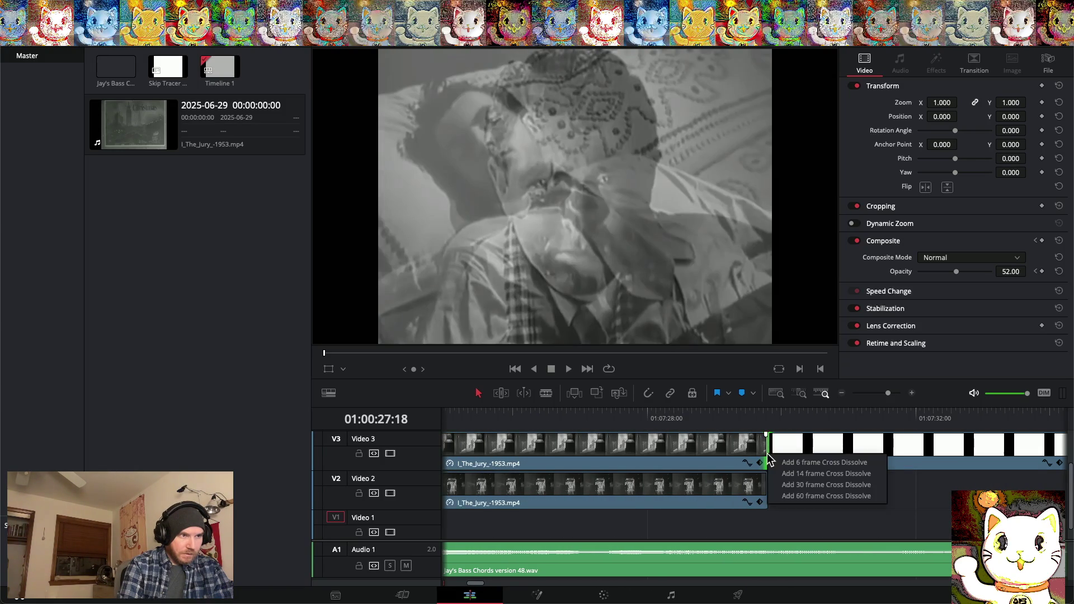
click(788, 497)
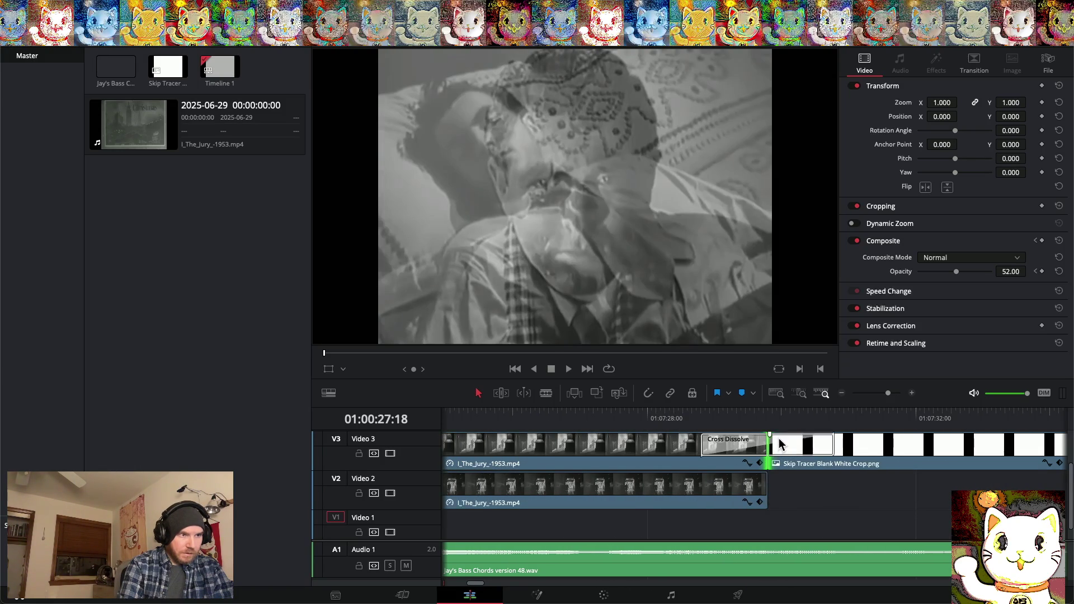
click(842, 393)
scroll(843, 463, right, 20)
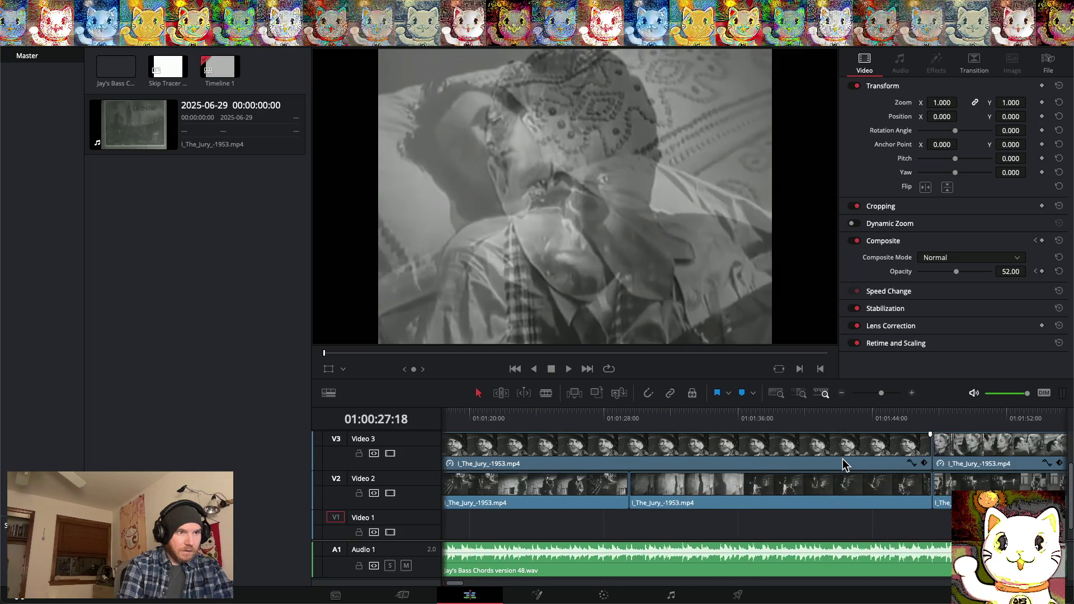
scroll(842, 459, right, 20)
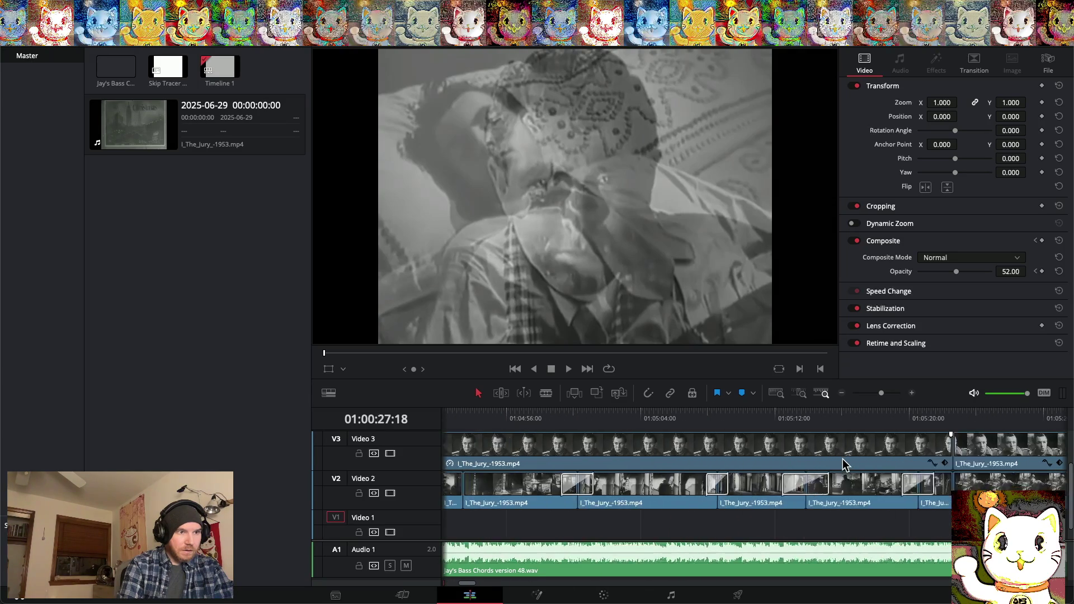
scroll(843, 459, right, 20)
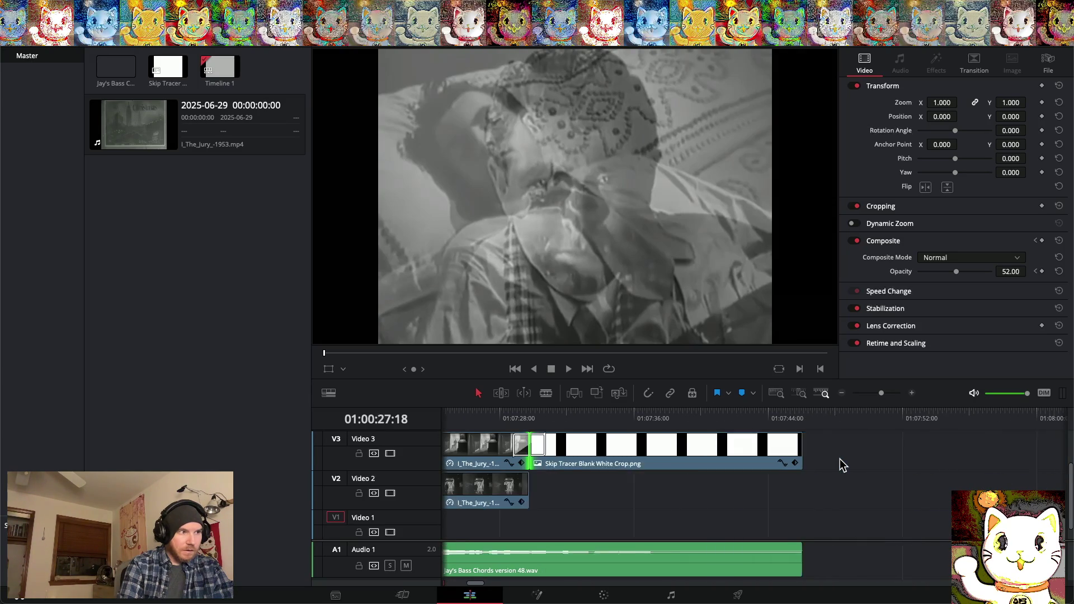
drag(568, 444, 827, 451)
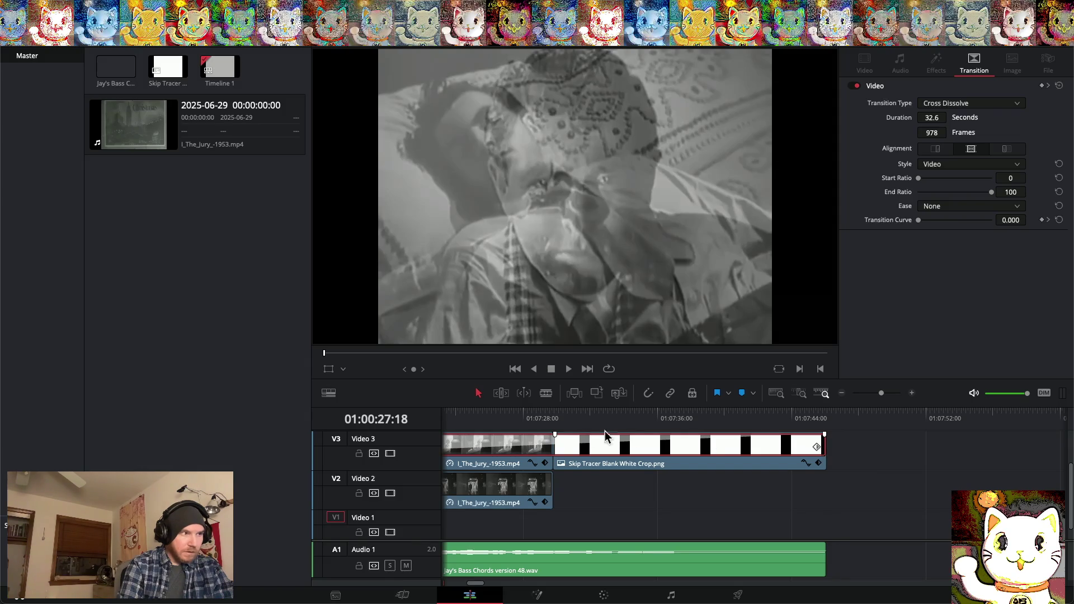
Zoom out to the whole edit and select every clip on the upper two video tracks
click(842, 393)
click(843, 392)
click(842, 392)
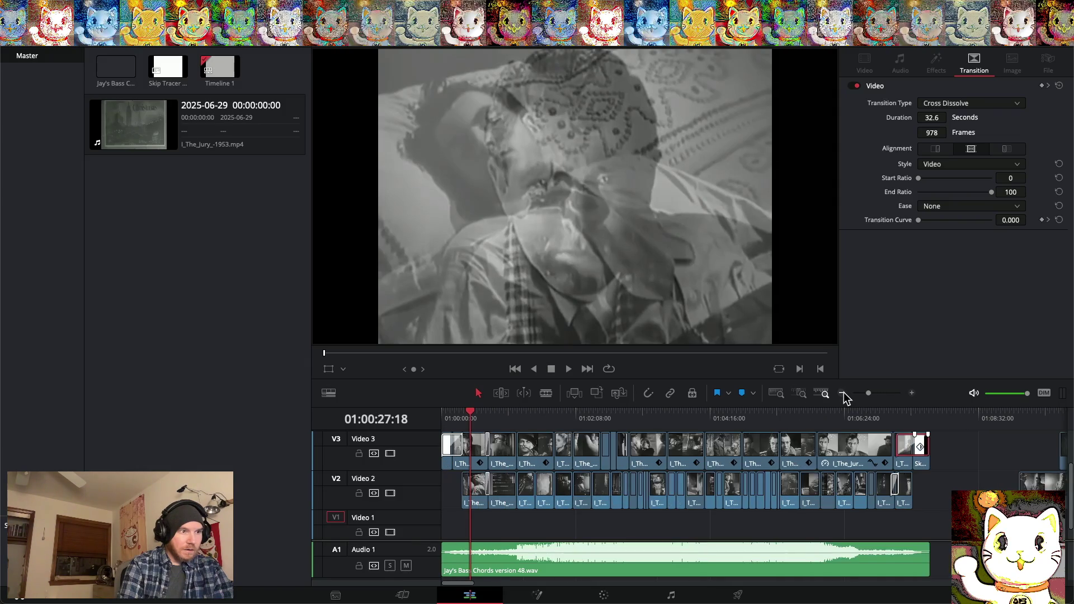
click(842, 393)
mouse_move(698, 444)
mouse_down()
mouse_move(515, 528)
mouse_move(402, 536)
mouse_move(401, 505)
mouse_move(390, 520)
mouse_up()
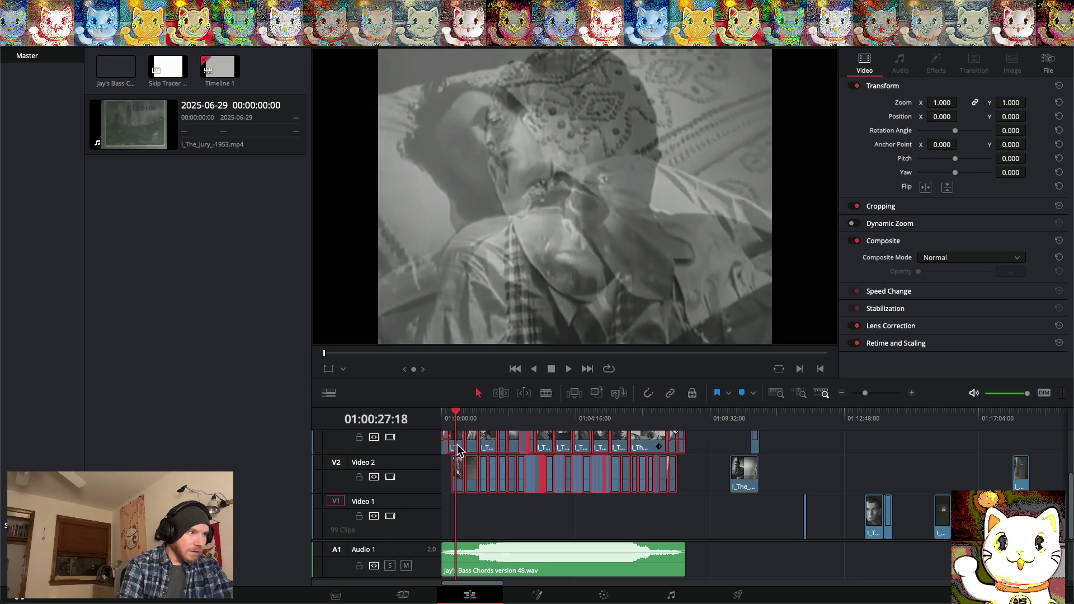
Move the selected clips down onto Video 2 and Video 1, then scrub through the edit from the start
drag(457, 449, 452, 475)
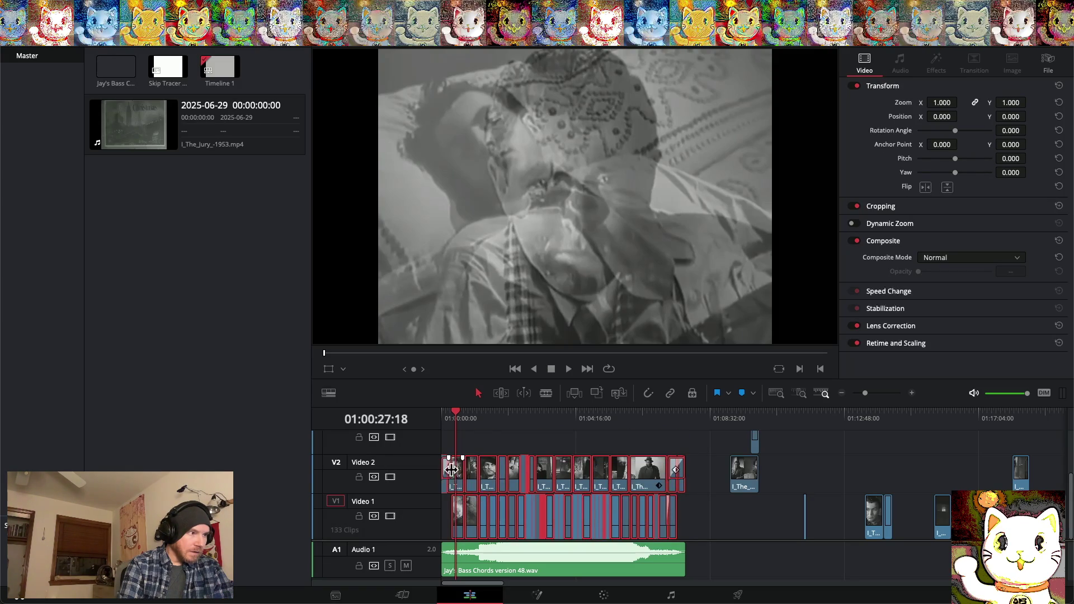
drag(454, 411, 383, 416)
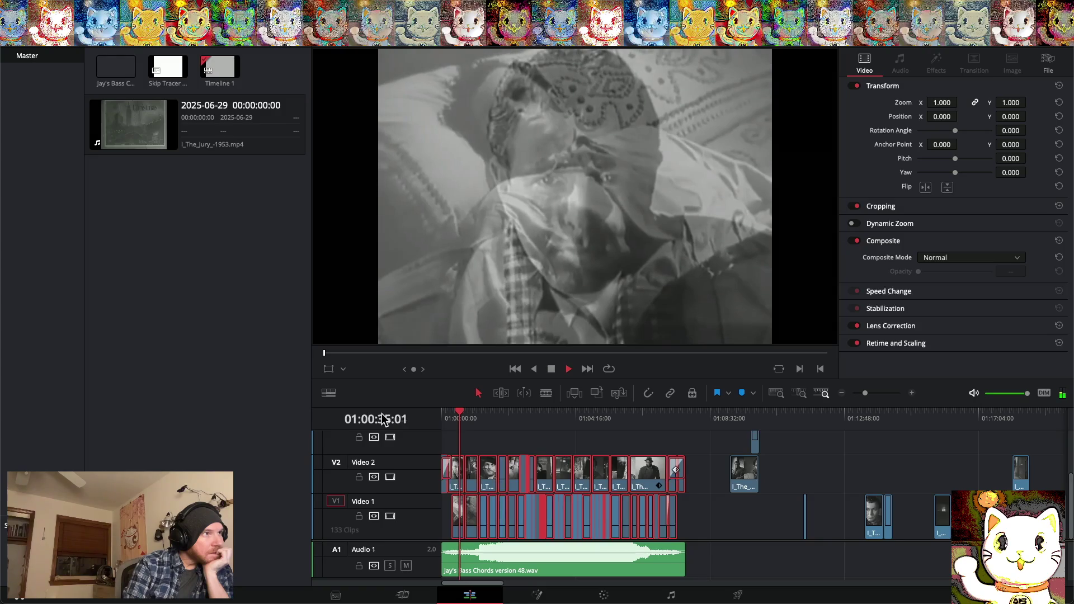
drag(467, 419, 688, 424)
Zoom out to show the whole timeline and clear the current clip selection
key(space)
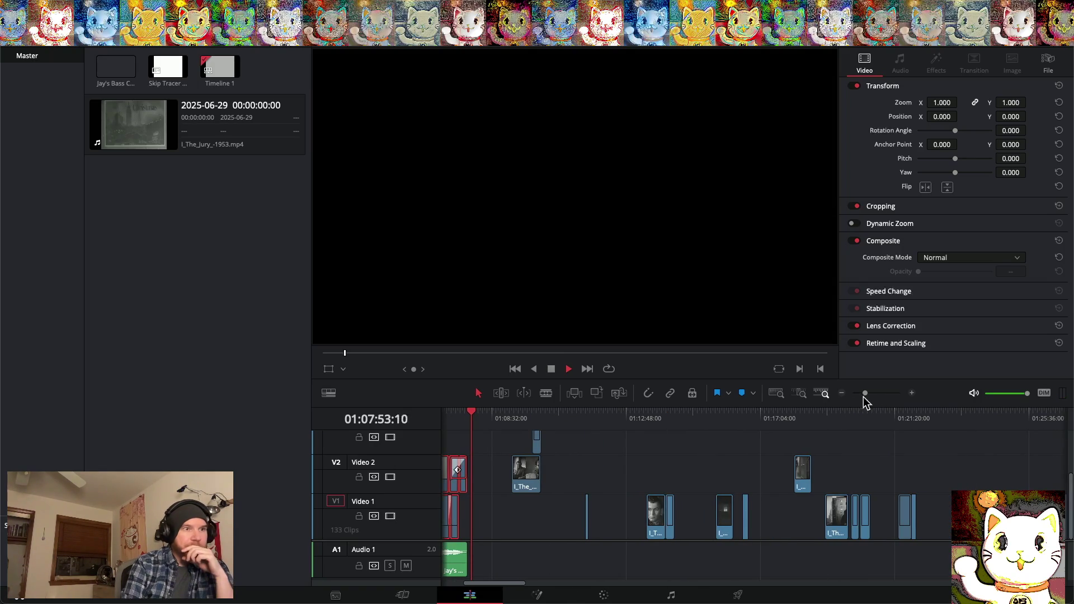
click(843, 394)
click(843, 395)
click(844, 394)
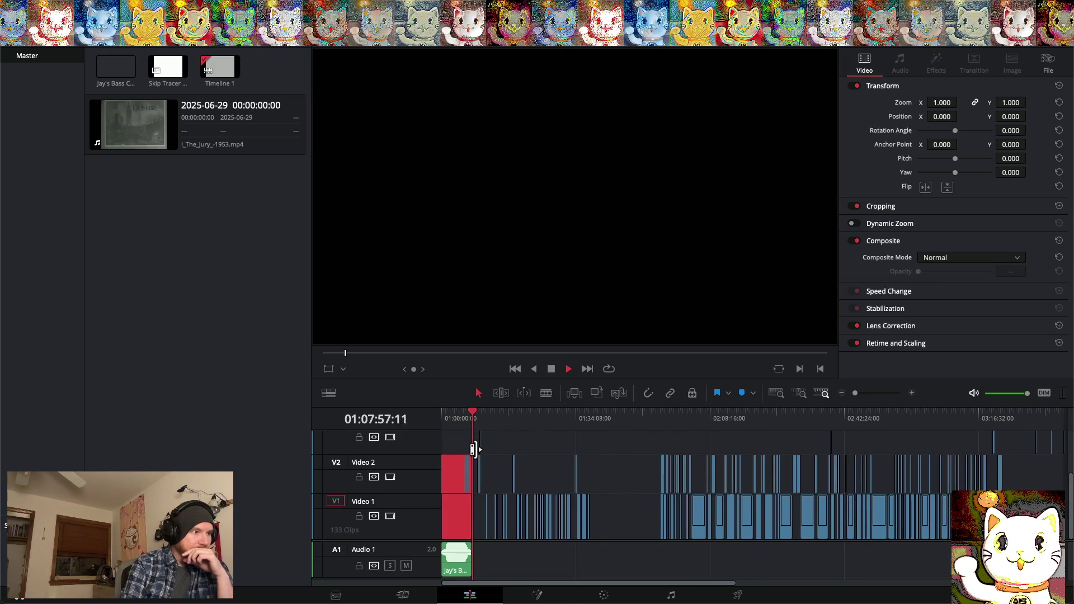
click(508, 442)
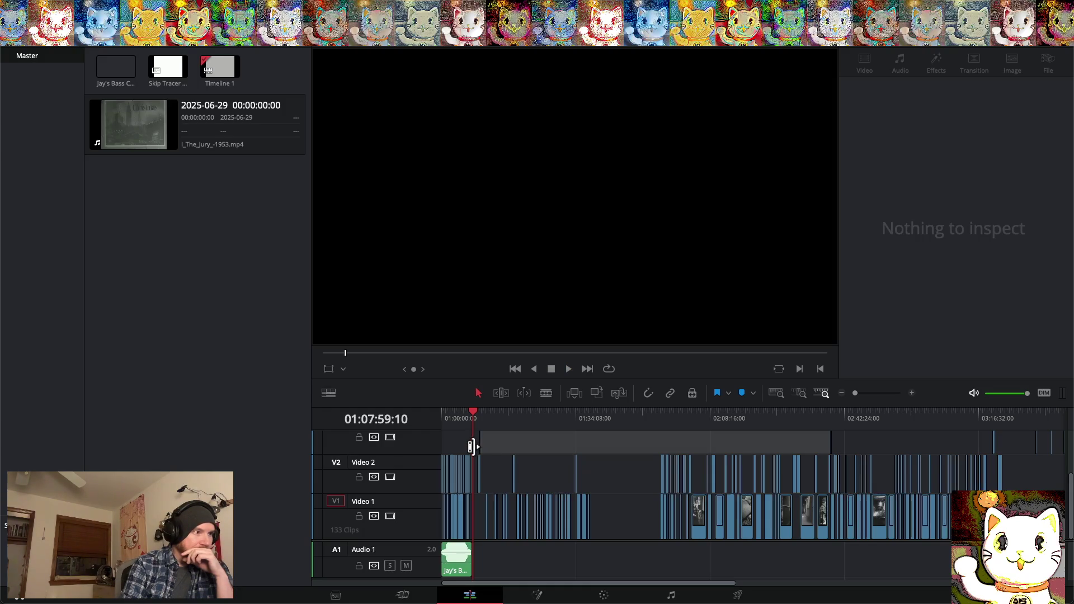
Delete the stray clips past the song's end, leaving 34 clips, and return the playhead to the start
scroll(993, 460, right, 5)
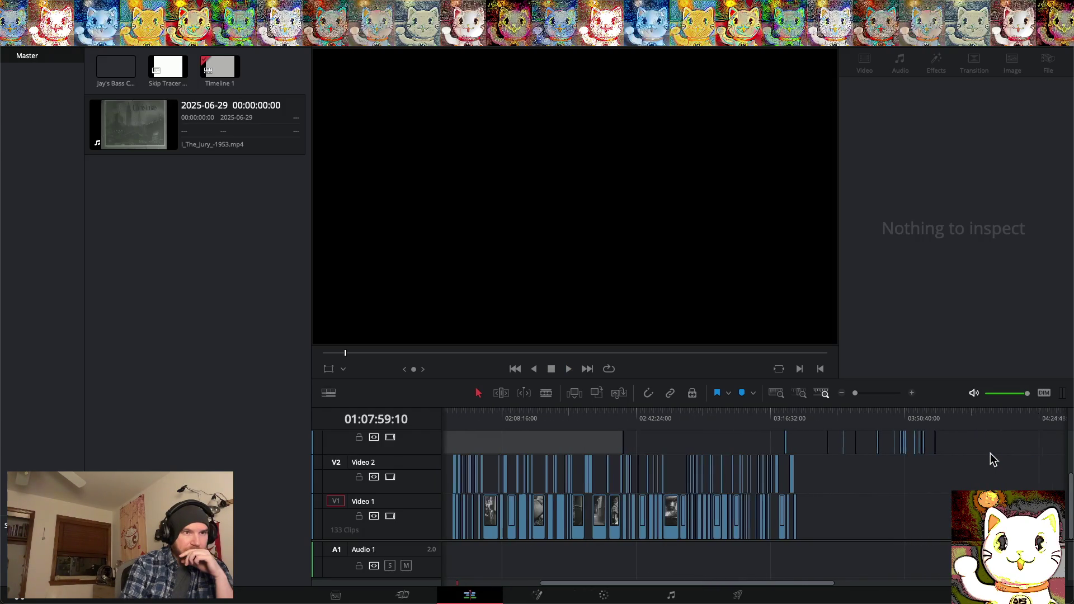
mouse_move(992, 447)
mouse_down()
mouse_move(679, 546)
mouse_move(451, 518)
mouse_move(523, 532)
mouse_move(476, 521)
mouse_up()
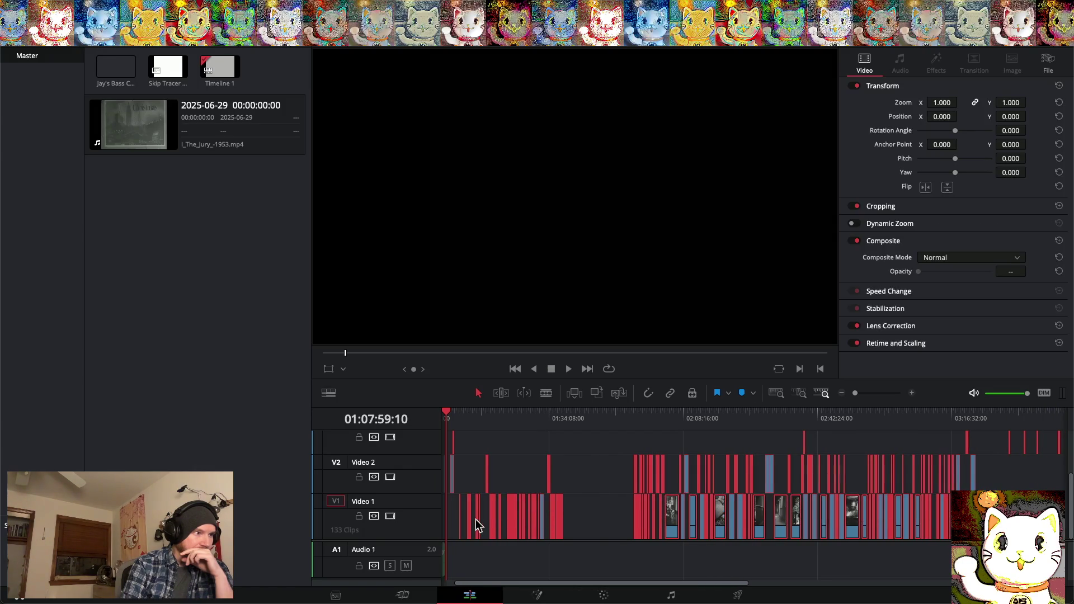
scroll(476, 519, right, 10)
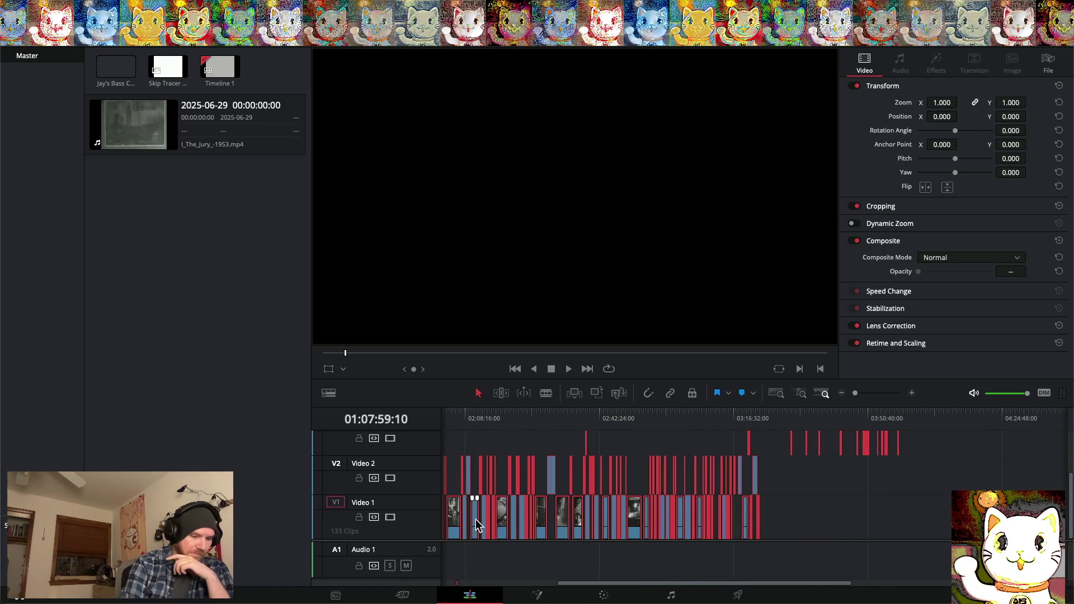
key(Delete)
scroll(475, 519, left, 10)
mouse_move(474, 423)
mouse_down()
mouse_move(472, 412)
mouse_move(391, 408)
mouse_up()
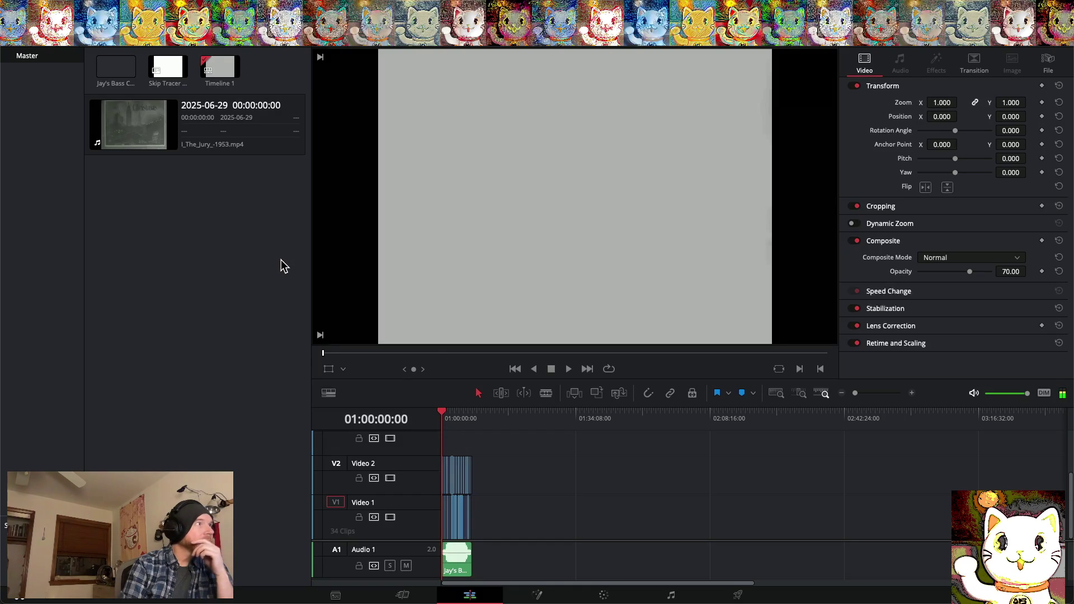
Undo the deletion to restore the stray clips
key(q)
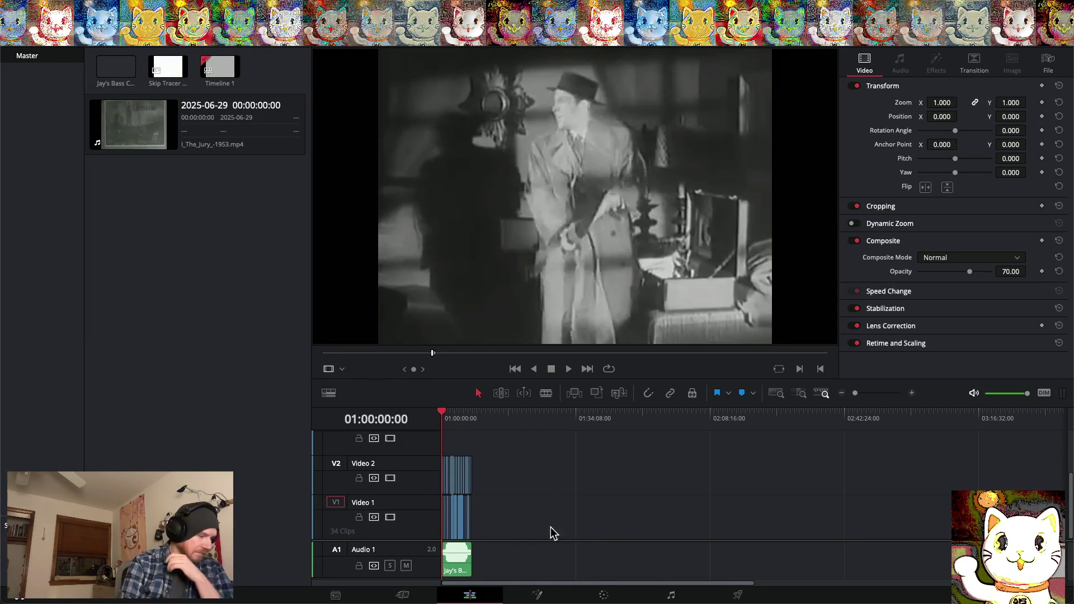
click(121, 6)
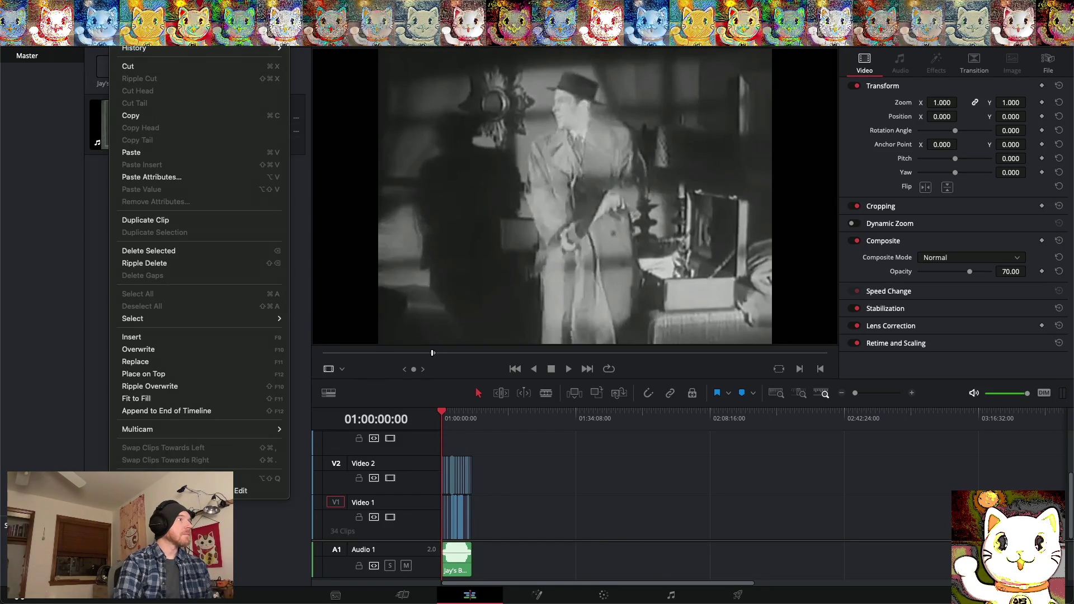
key(super+z)
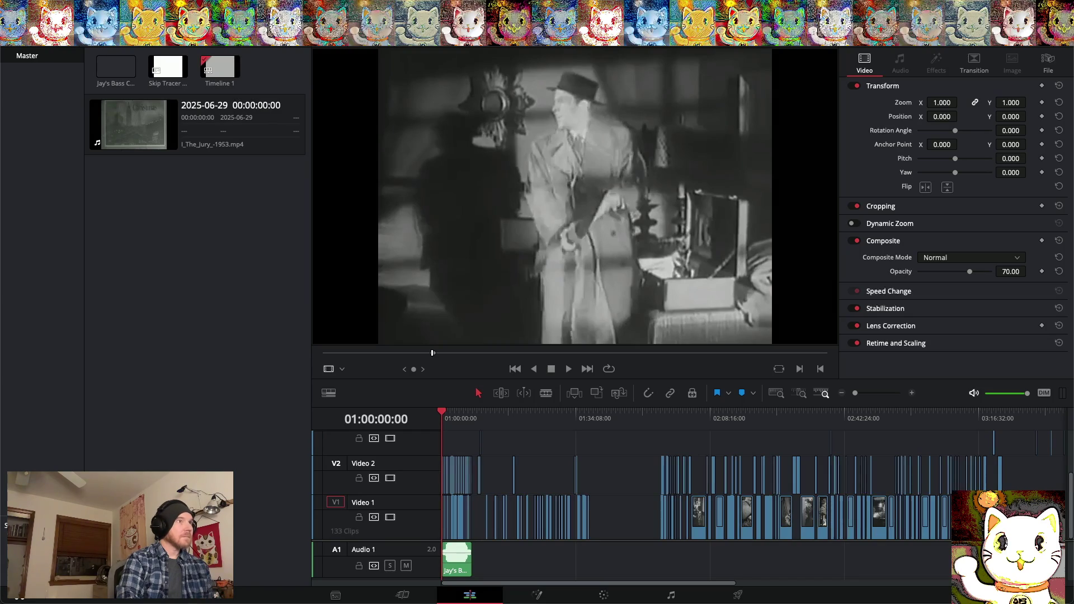
Save the project as a new version named 'Skip Tracer version 7'
click(98, 6)
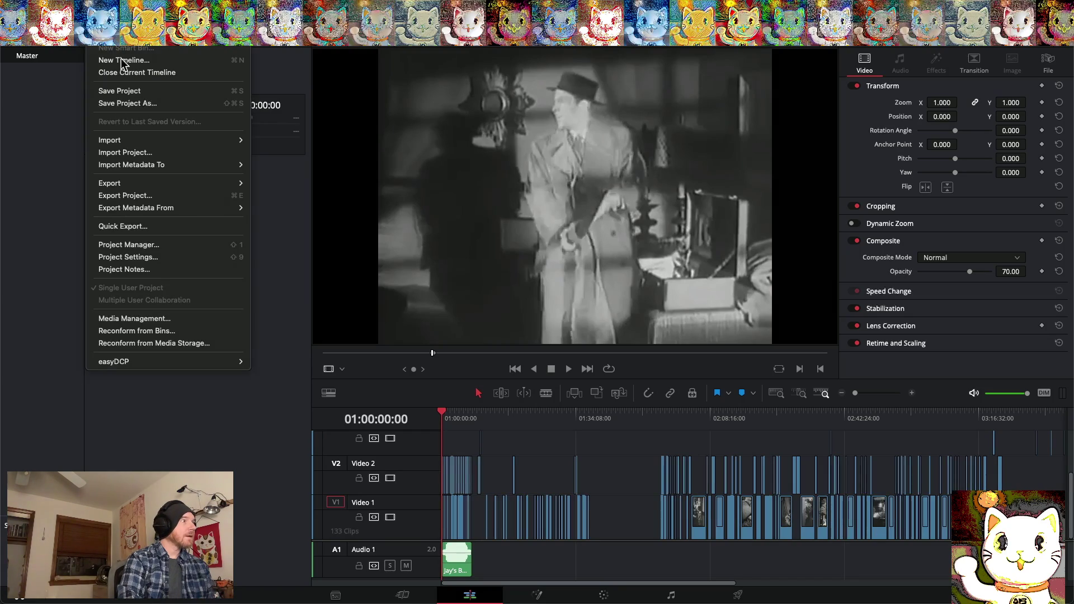
click(127, 104)
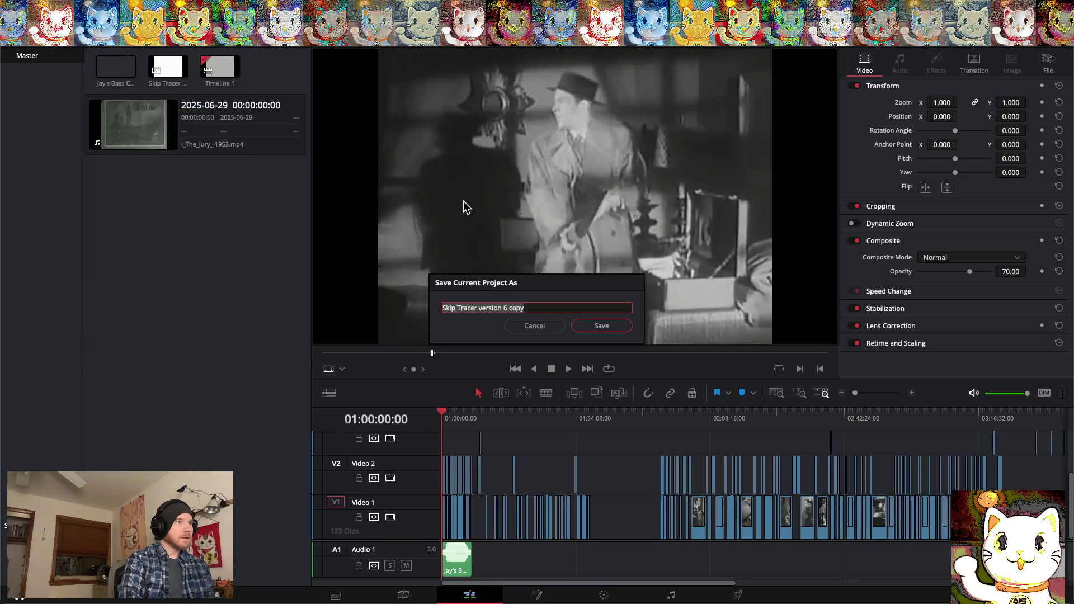
click(528, 308)
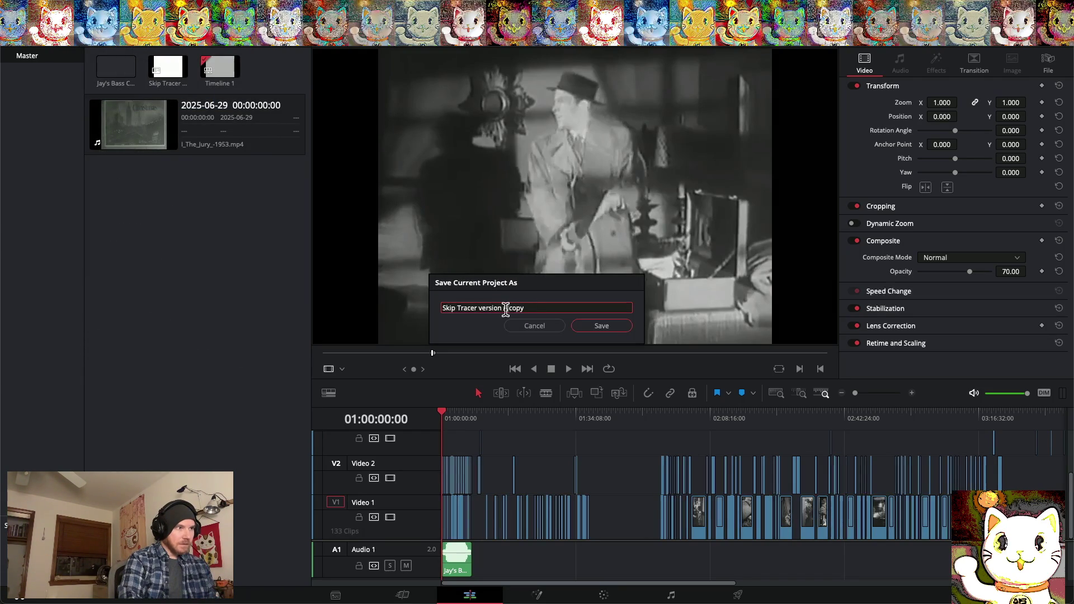
double_click(513, 308)
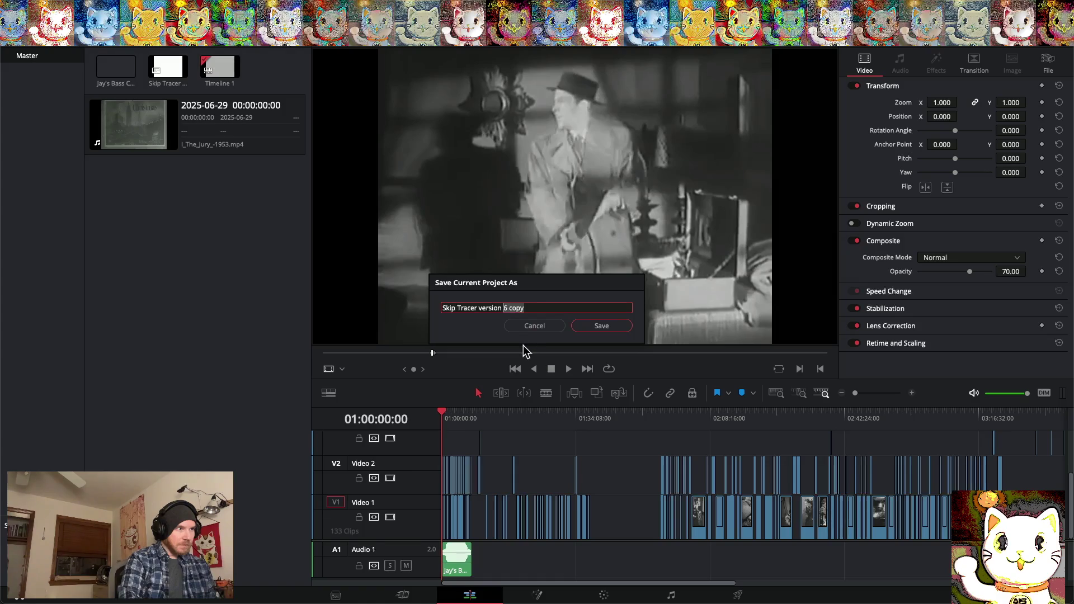
text(7)
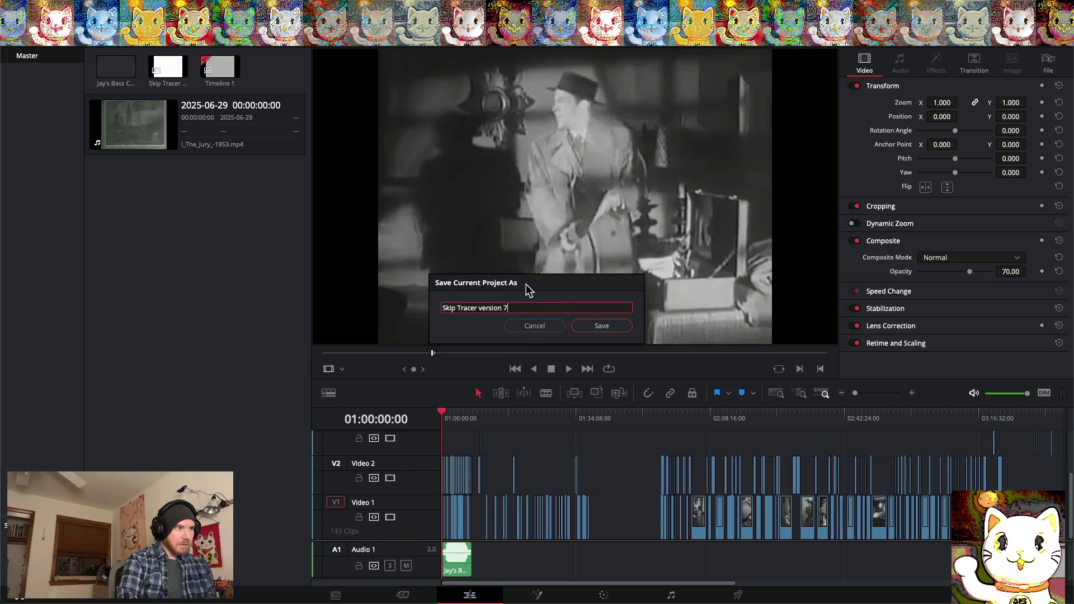
click(593, 325)
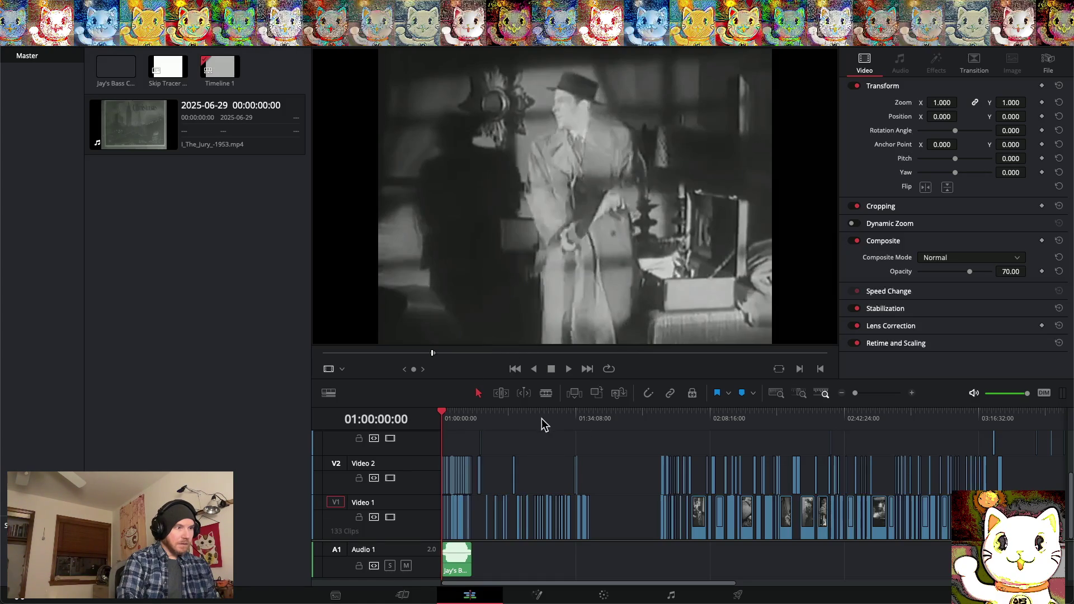
click(95, 6)
Delete the later clips on Video 1 and Video 2, keeping only the opening run
mouse_move(120, 7)
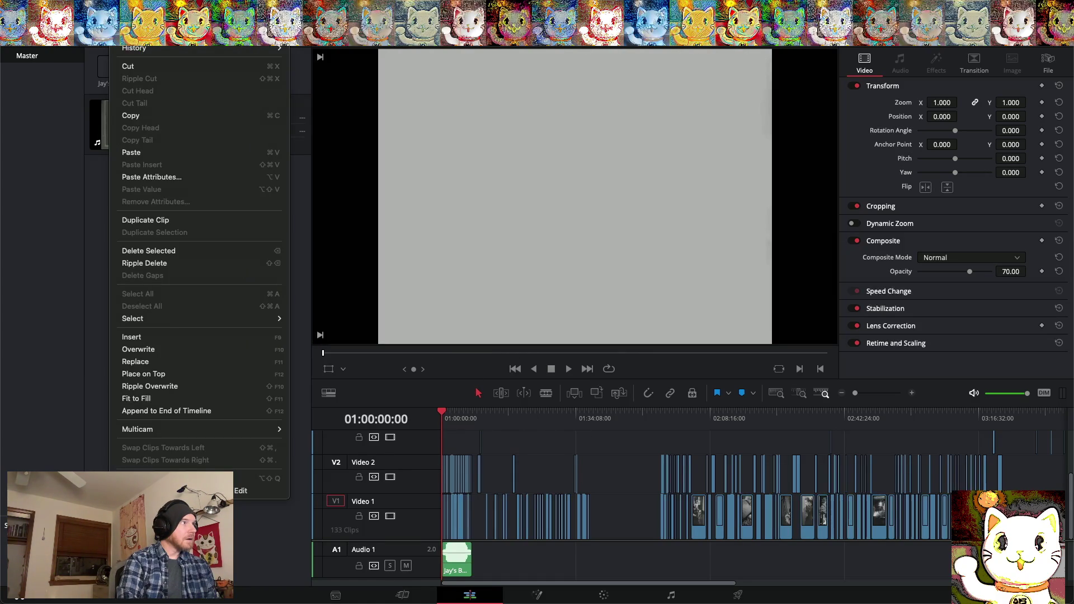
key(Escape)
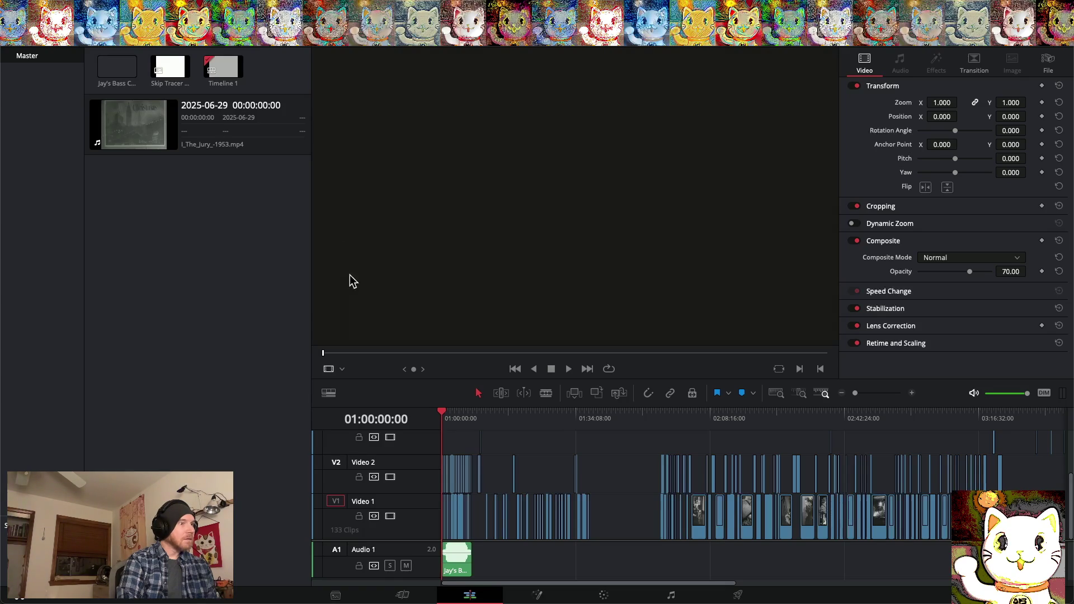
click(120, 6)
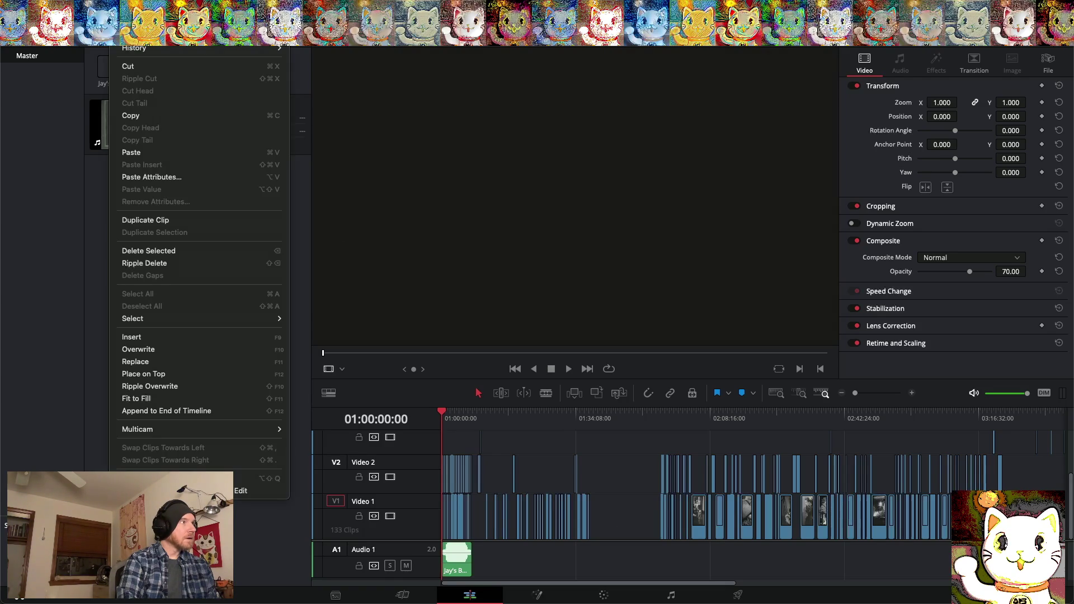
key(Escape)
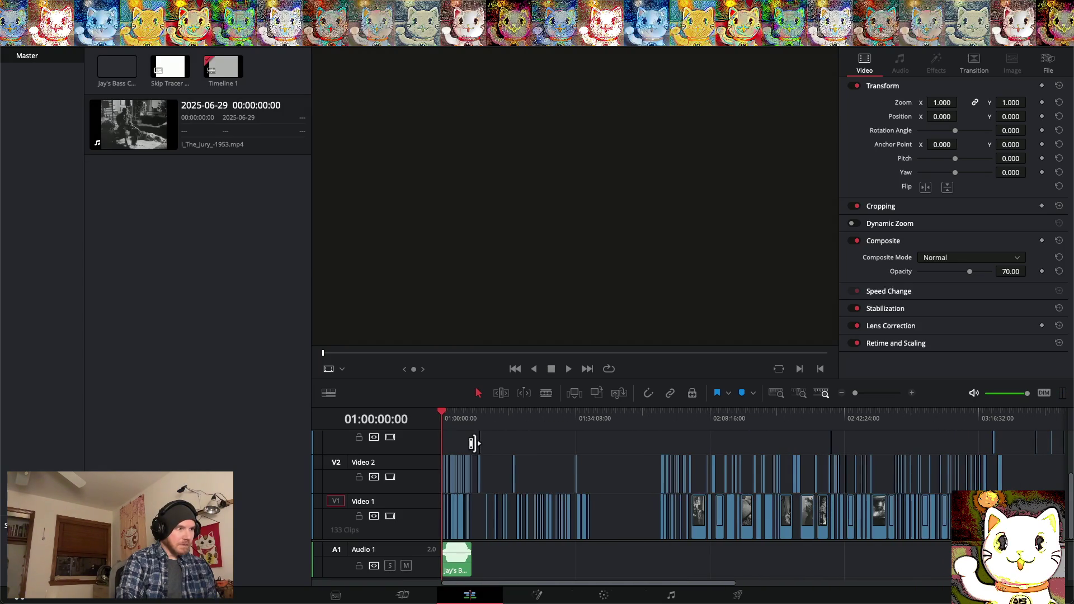
scroll(670, 462, right, 2)
scroll(669, 462, left, 2)
mouse_move(840, 439)
mouse_down()
mouse_move(523, 511)
mouse_move(406, 526)
mouse_move(475, 522)
mouse_up()
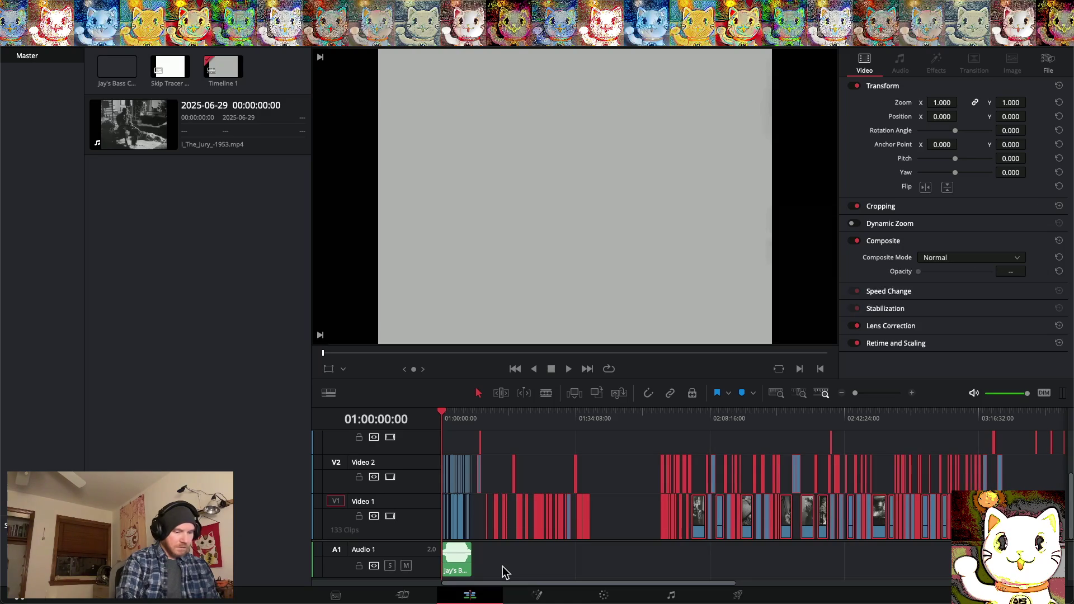
key(Delete)
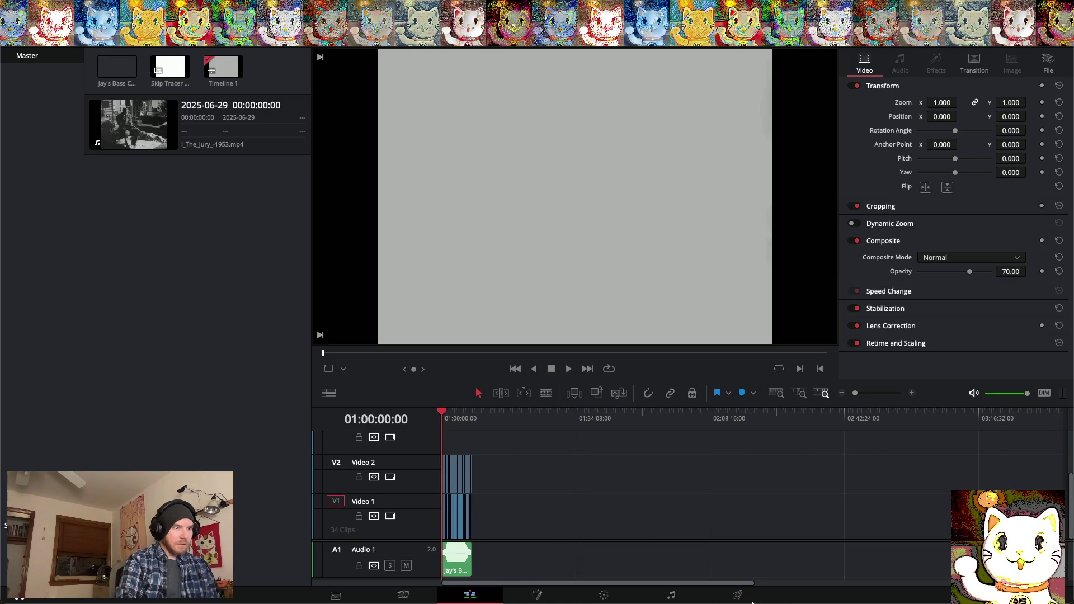
click(739, 595)
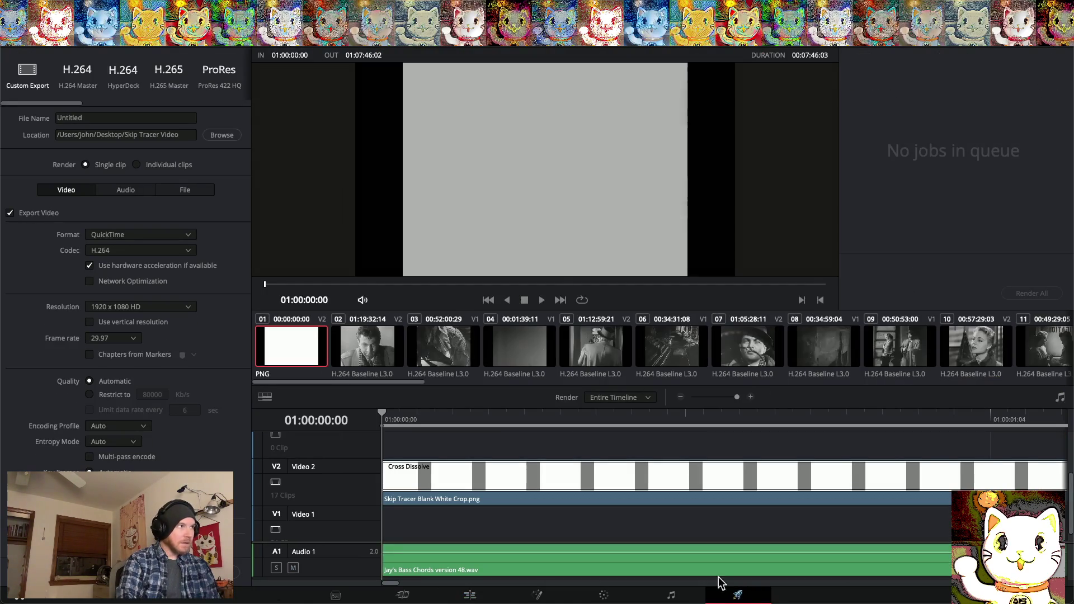
Name the render 'Skip Tracer version 7' in the Skip Tracer Video folder, queue it and start rendering
click(220, 136)
scroll(478, 260, down, 2)
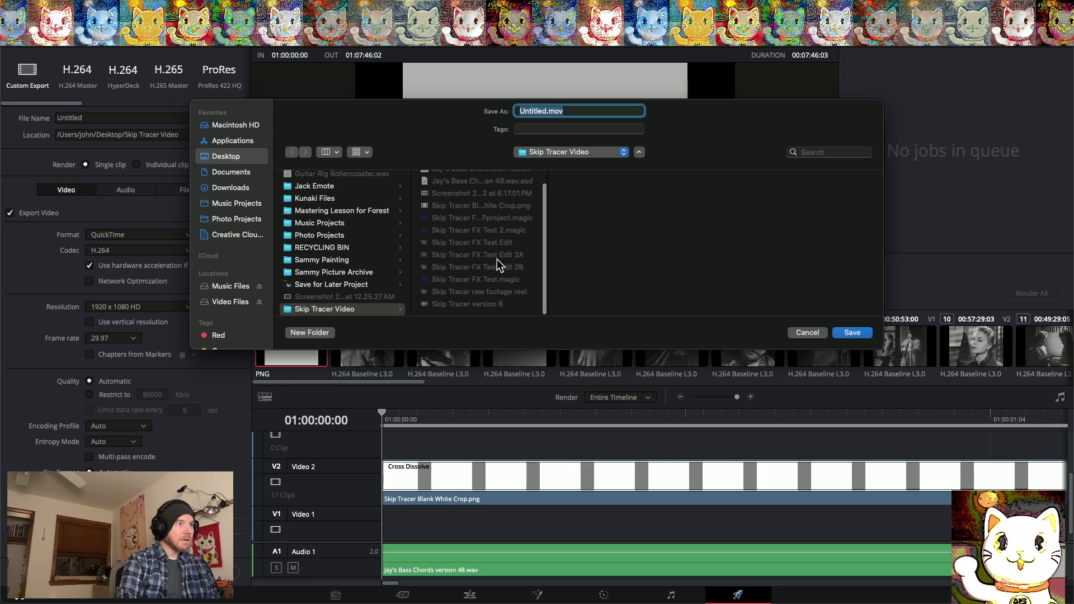
click(487, 305)
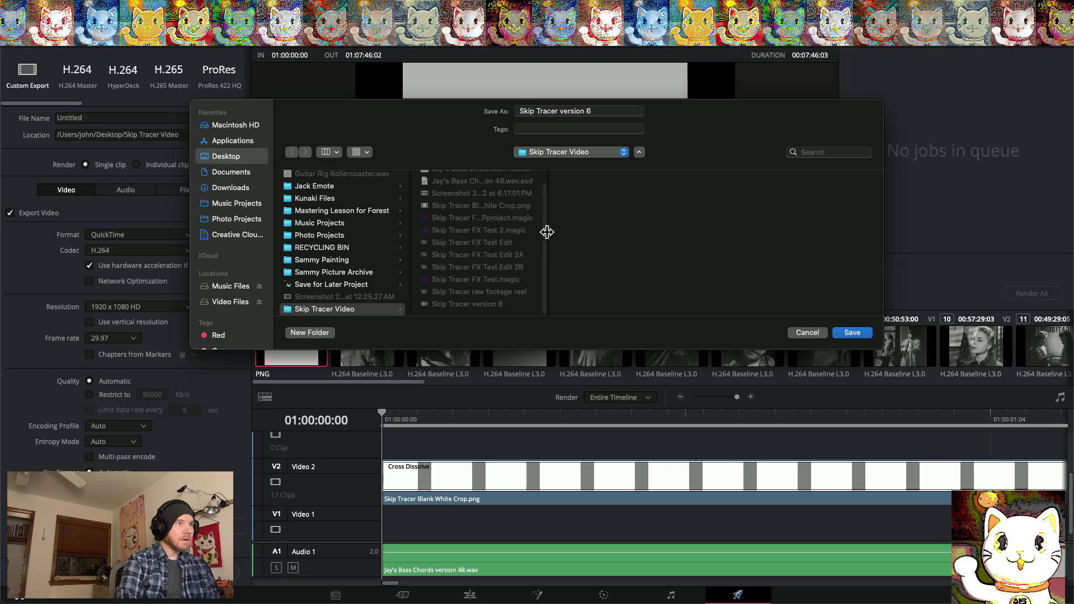
click(595, 112)
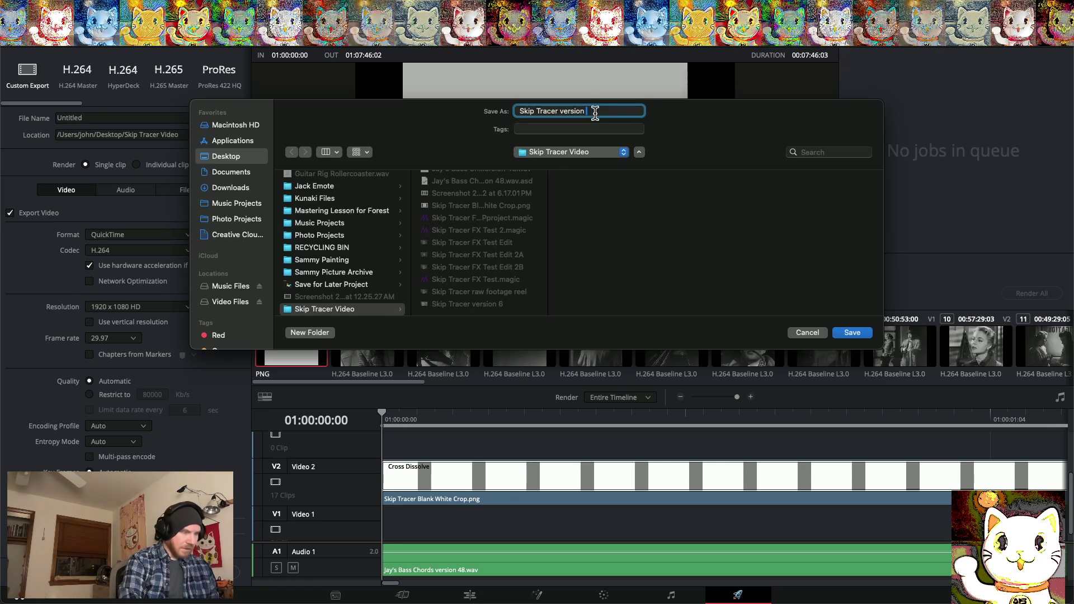
click(852, 332)
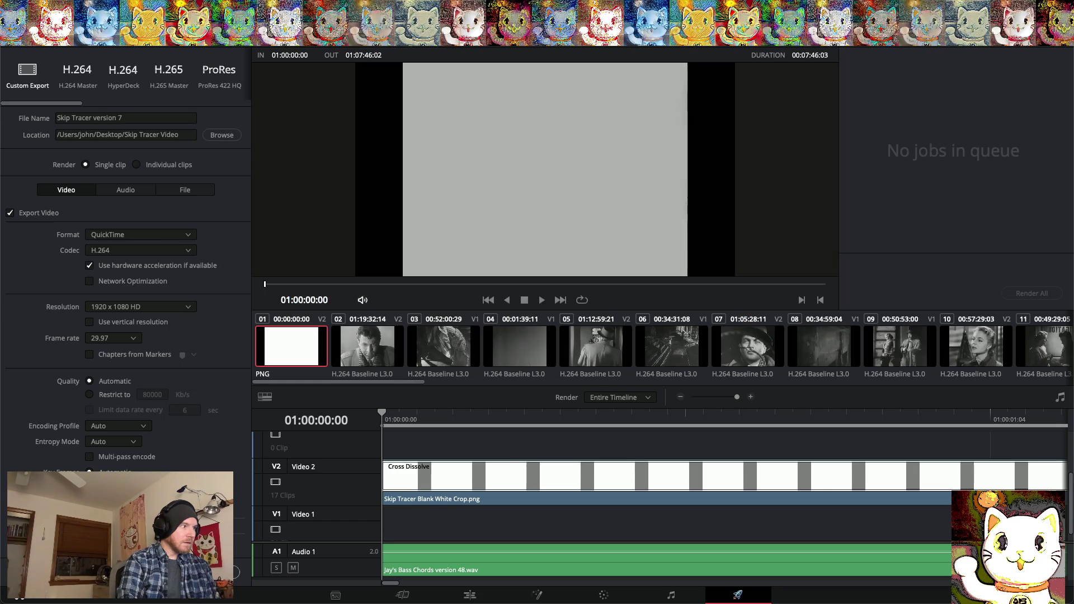
click(207, 574)
click(1024, 294)
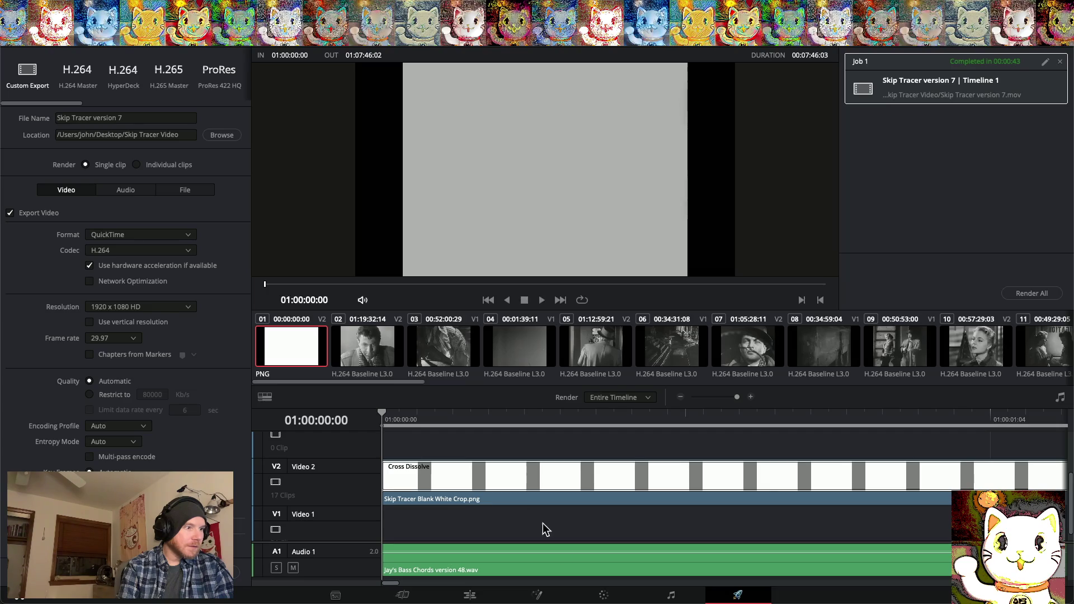
Restore the deleted timeline clips with Undo, then minimize Resolve and bring up GIMP
click(470, 596)
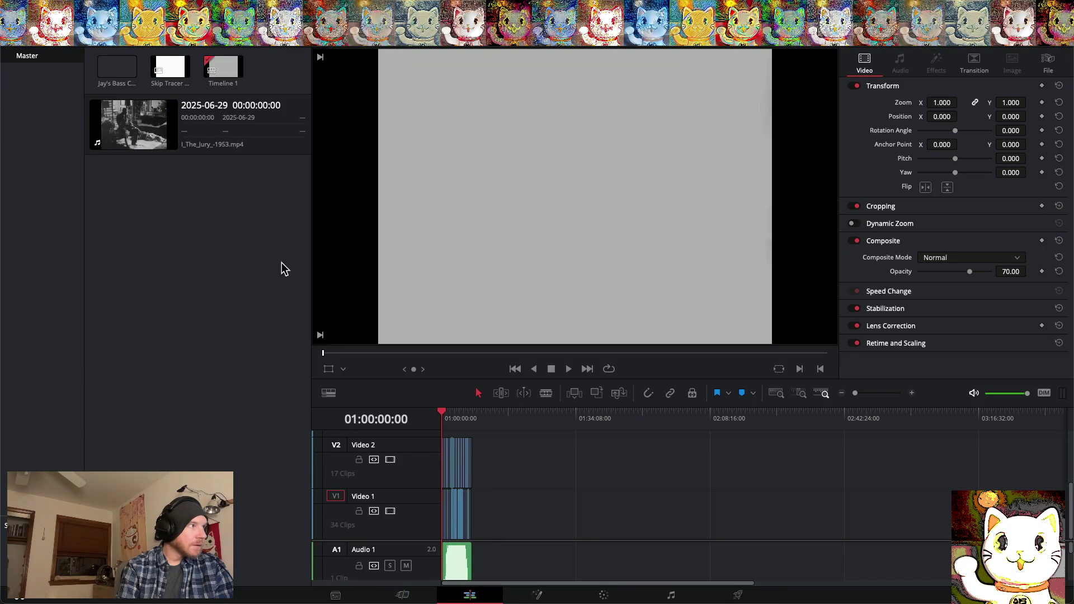
click(119, 7)
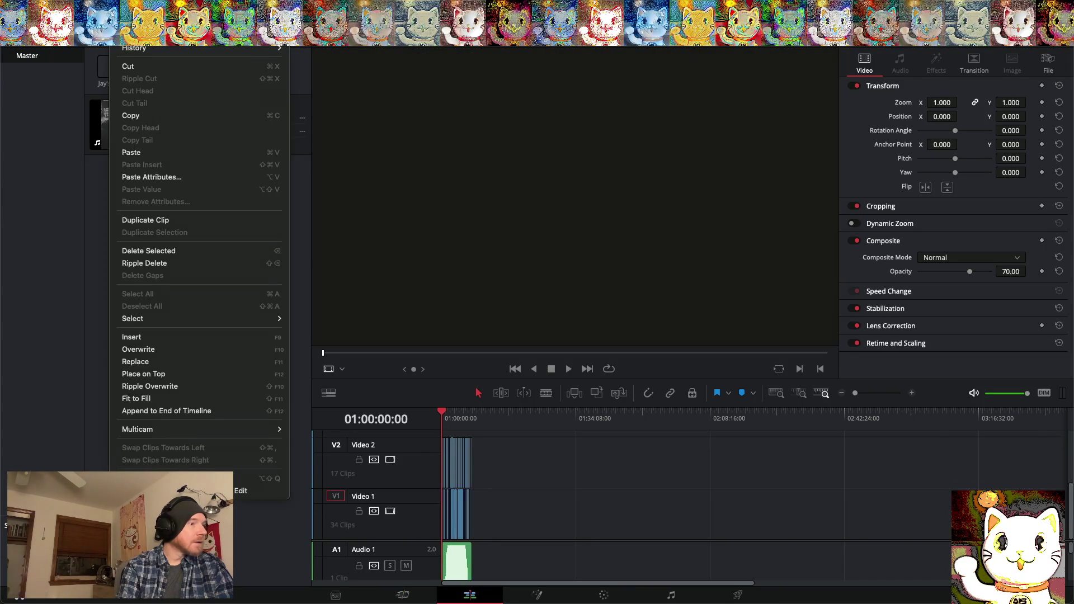
click(75, 56)
key(super+m)
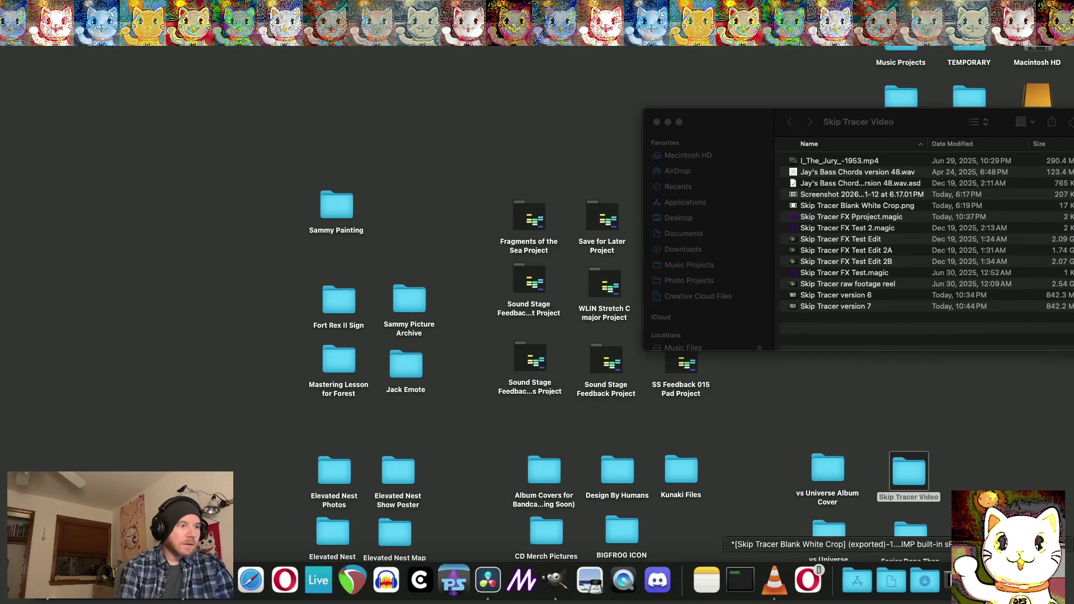
click(968, 581)
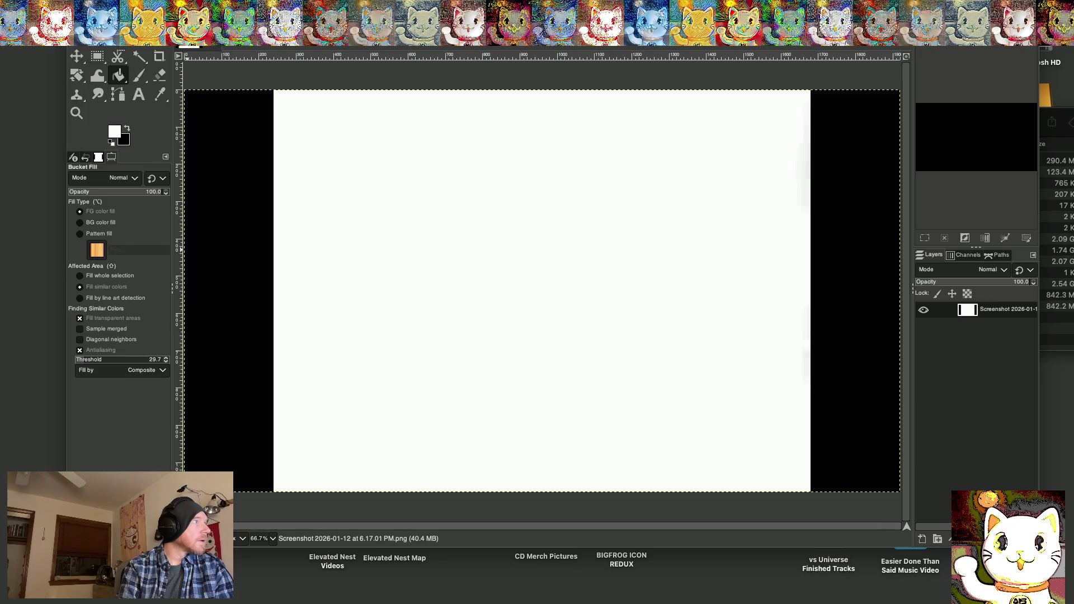
Quit GIMP discarding the unsaved image changes, then launch Magic from the Dock
click(33, 5)
click(49, 163)
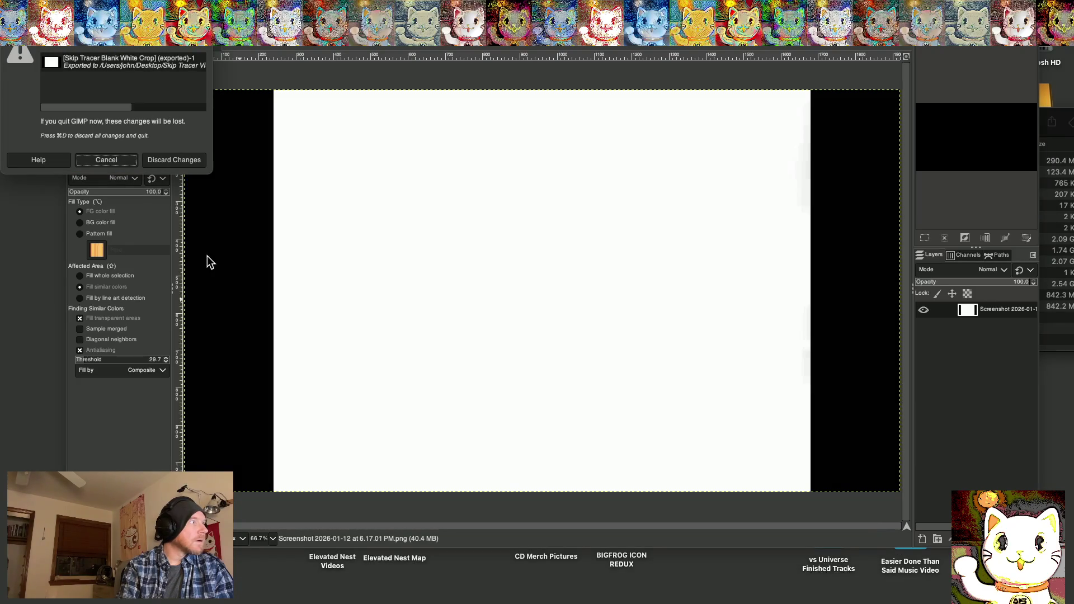
click(154, 162)
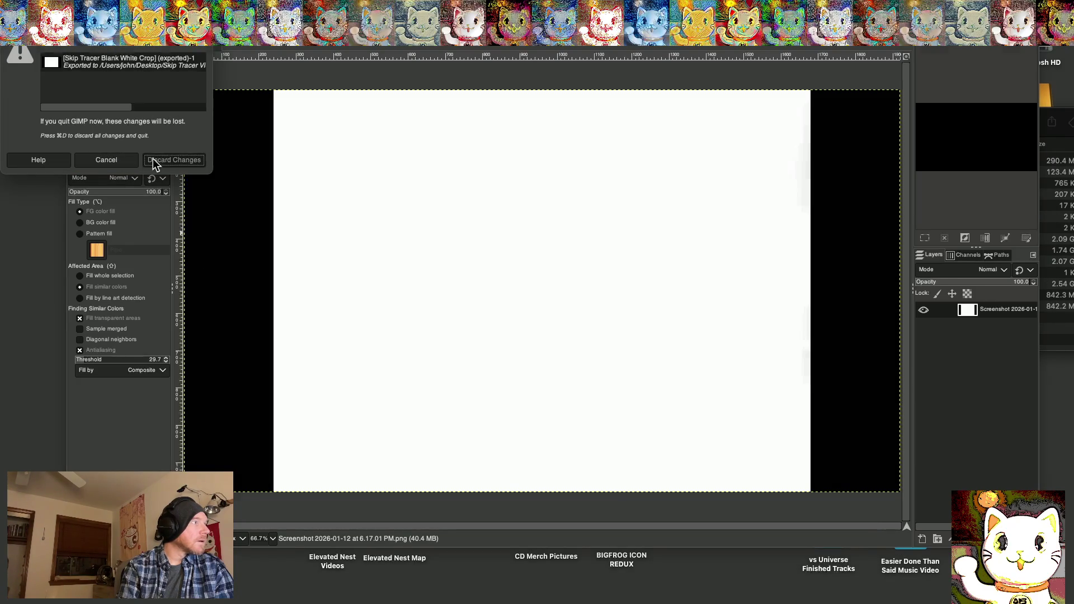
mouse_move(480, 594)
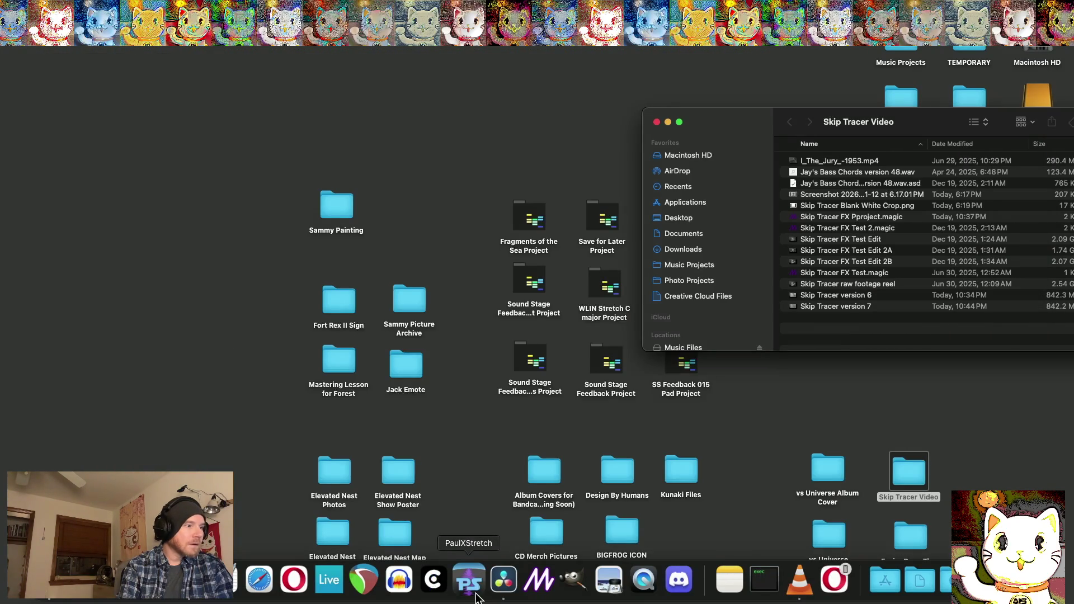
click(538, 582)
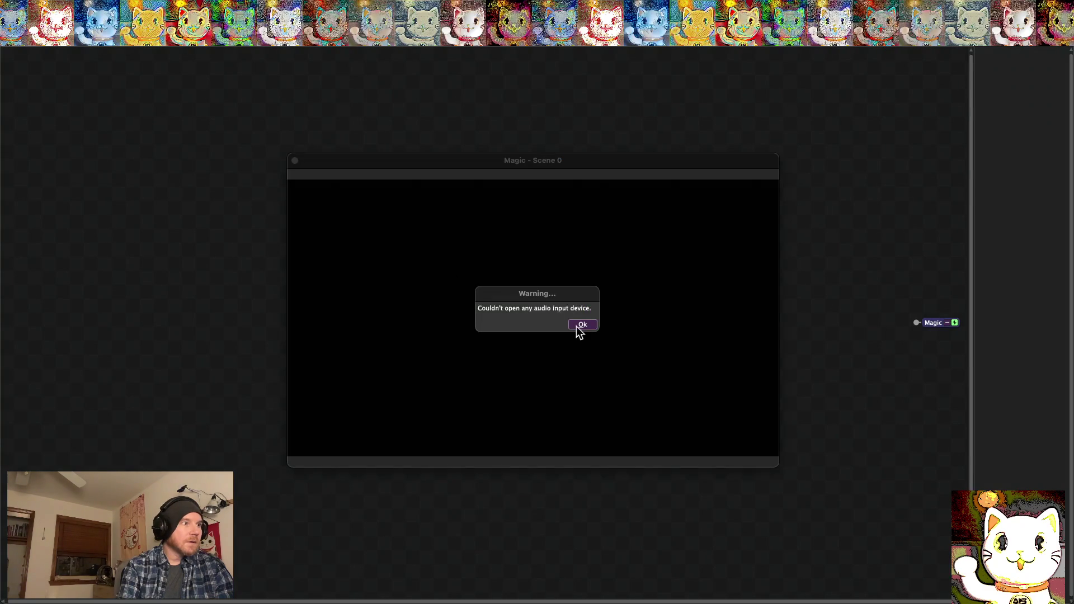
Dismiss the audio warning, close the empty scene, and load the recent Skip Tracer FX project
click(577, 326)
click(294, 161)
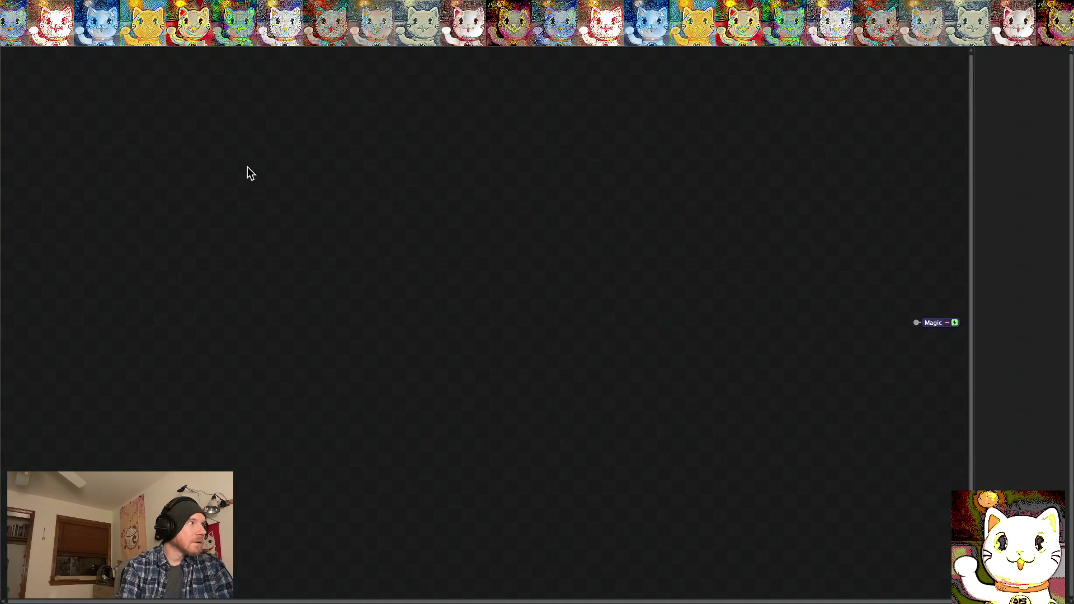
click(70, 7)
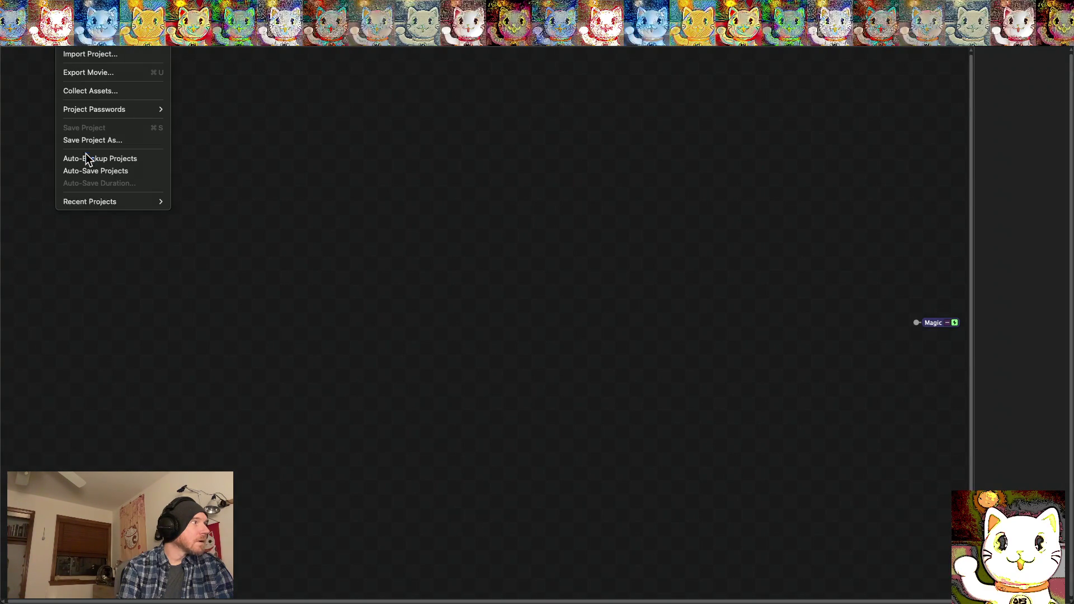
mouse_move(106, 203)
click(196, 203)
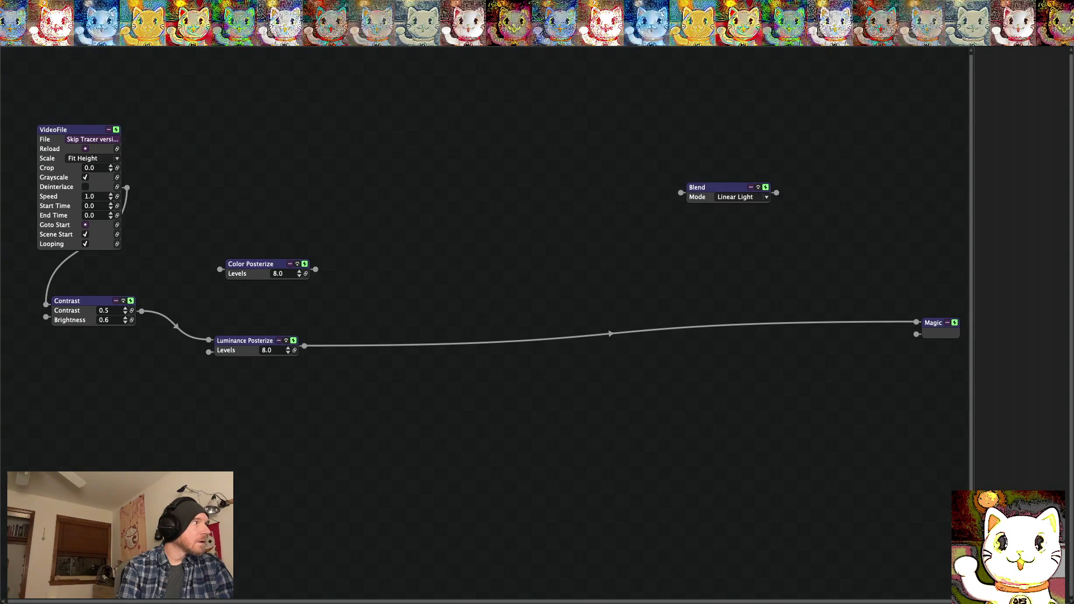
Show the output preview with the posterized grayscale Skip Tracer render at 8.0 levels
click(67, 0)
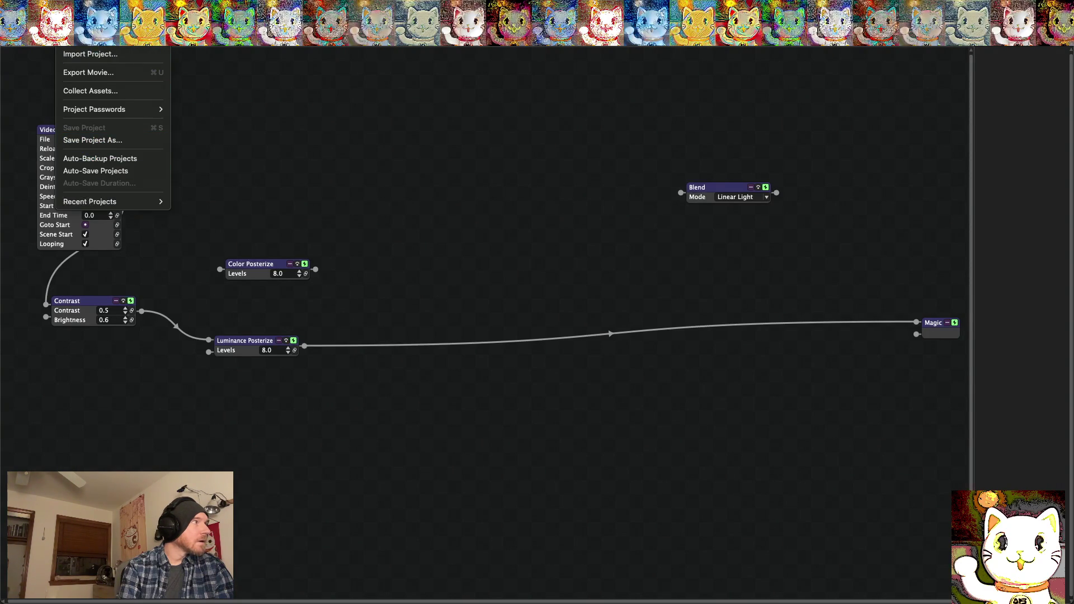
key(Escape)
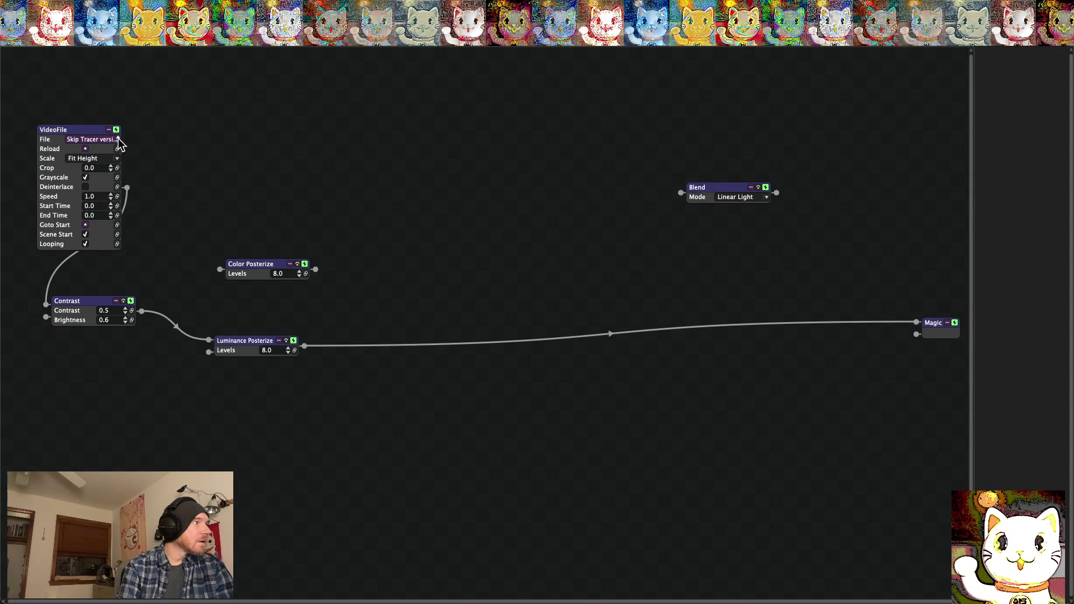
click(159, 6)
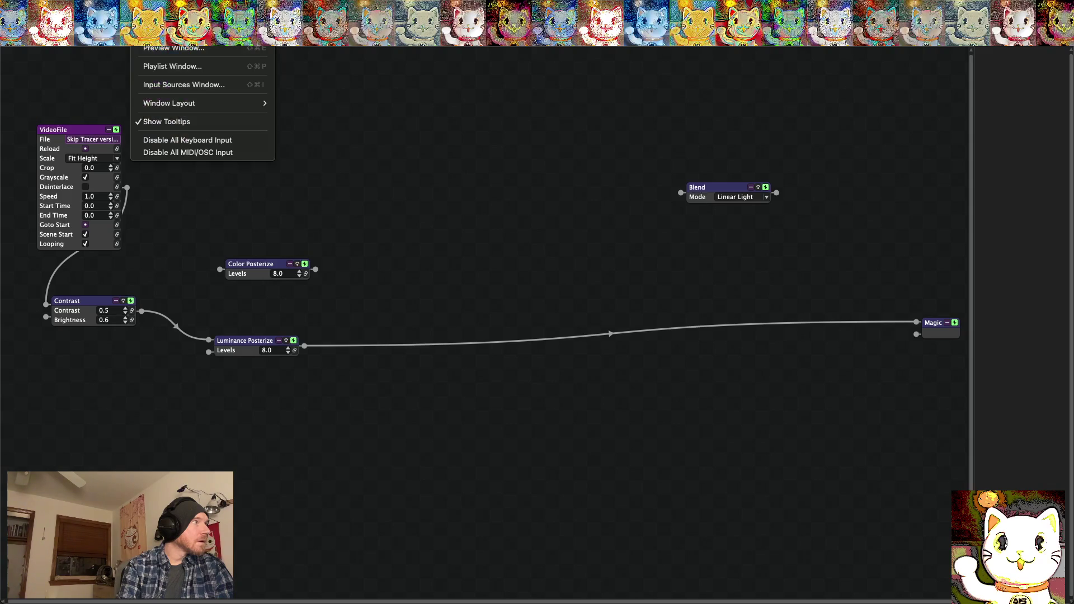
click(174, 48)
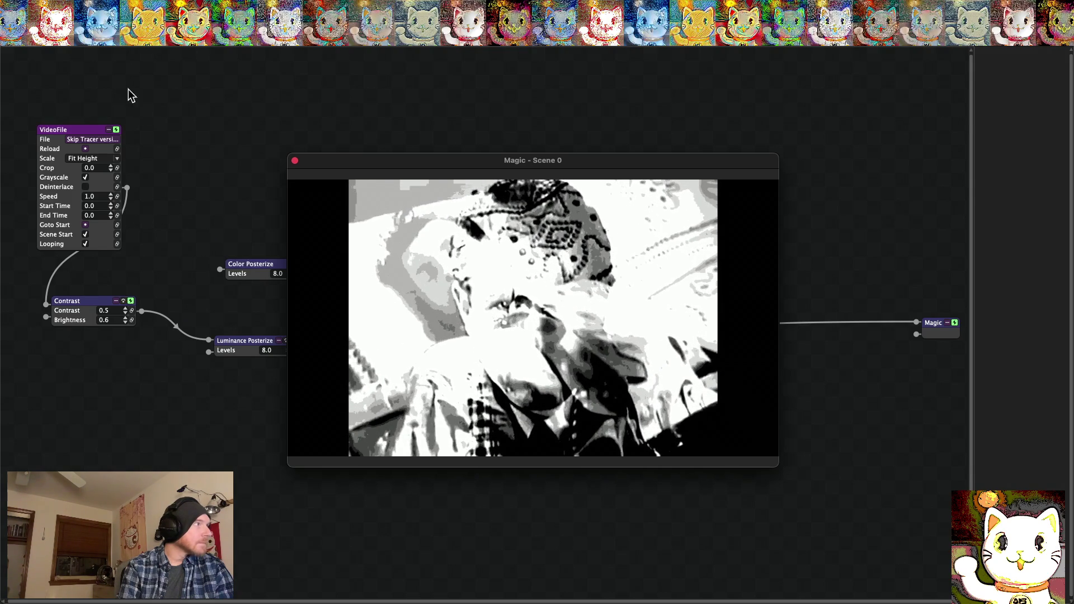
click(68, 40)
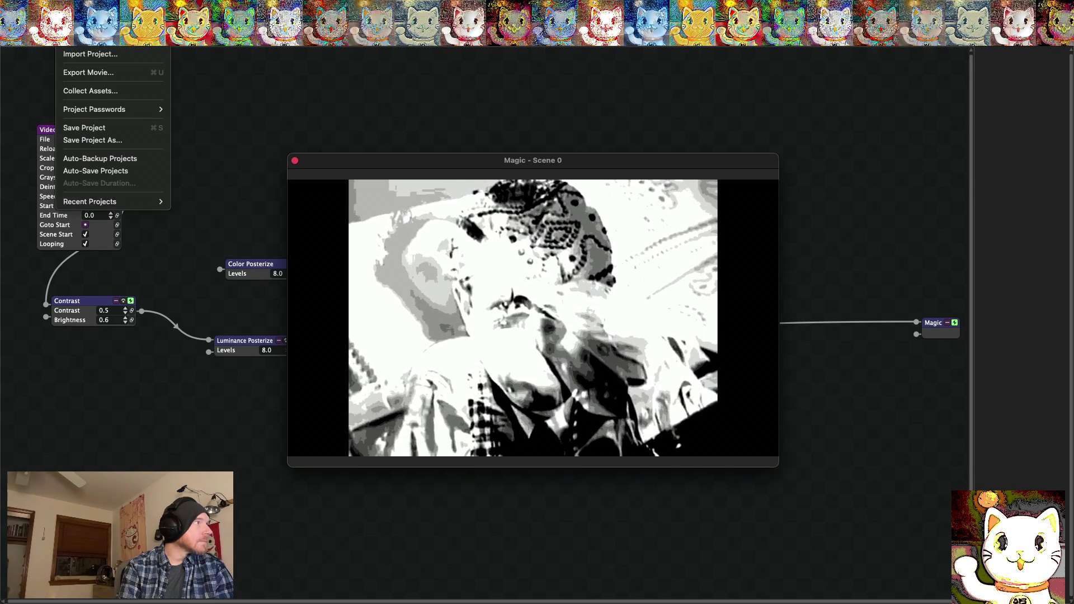
Save the project as Skip Tracer FX Project.magic, fixing the name typo, then quit Magic with Cmd+Q
click(91, 143)
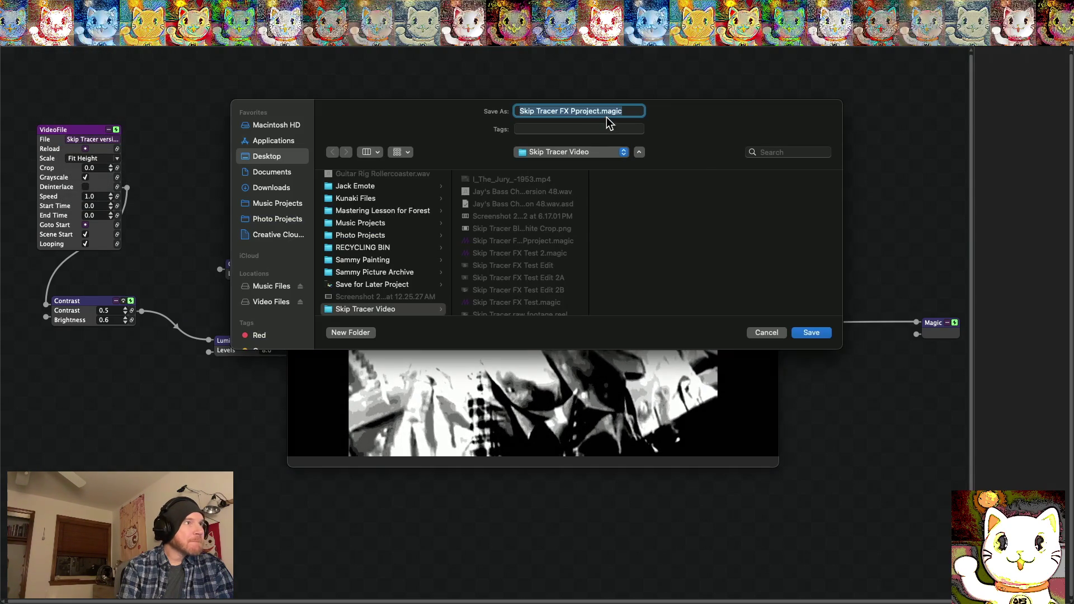
key(BackSpace)
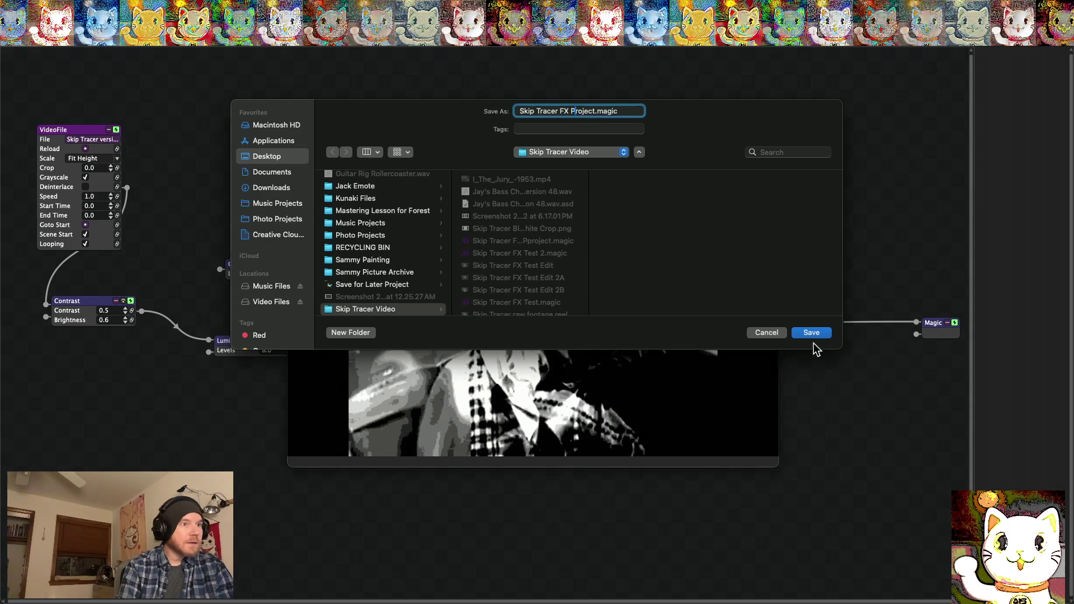
click(812, 332)
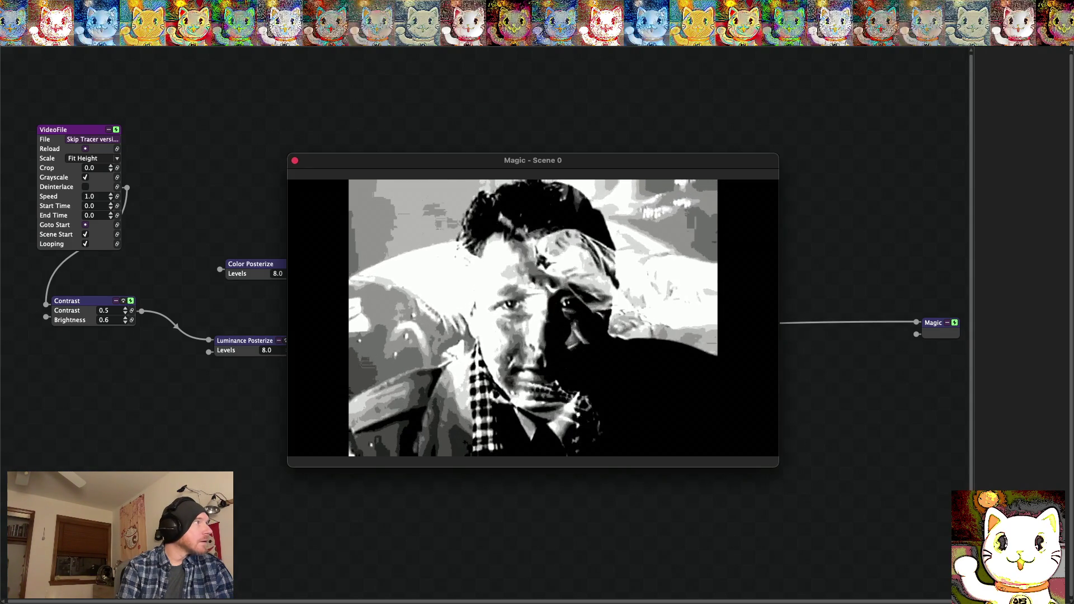
key(super+q)
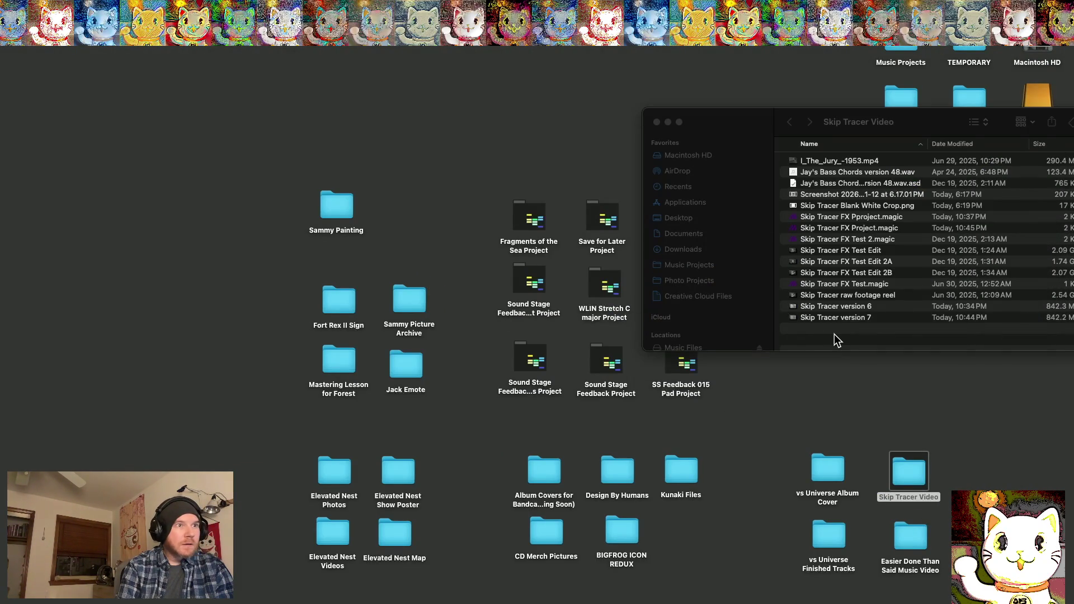
Delete Skip Tracer FX Pproject.magic from the Skip Tracer Video folder and reopen the saved project in Magic
click(835, 334)
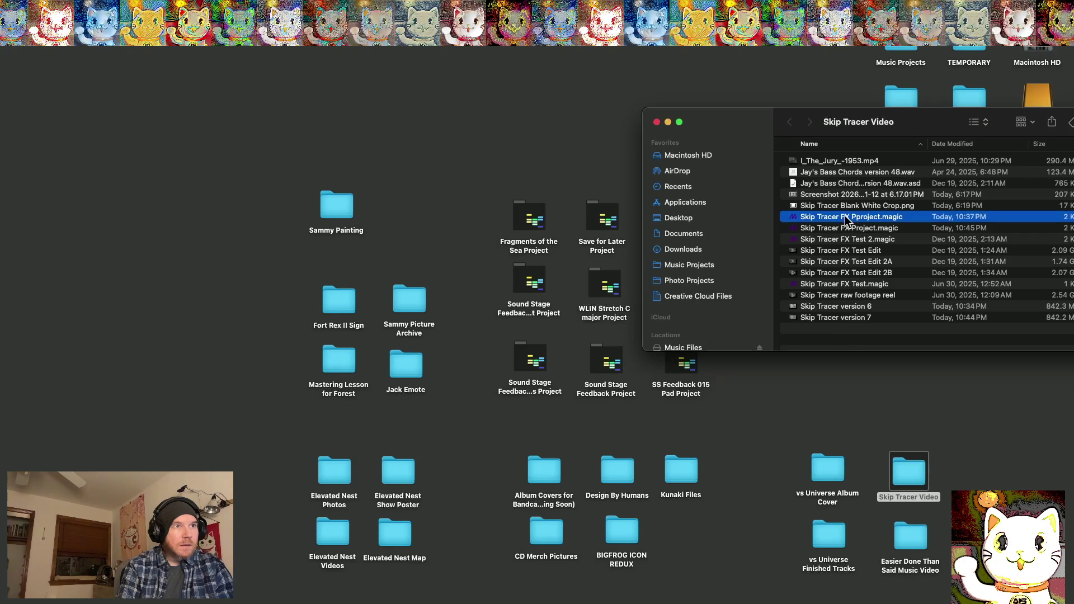
mouse_move(918, 602)
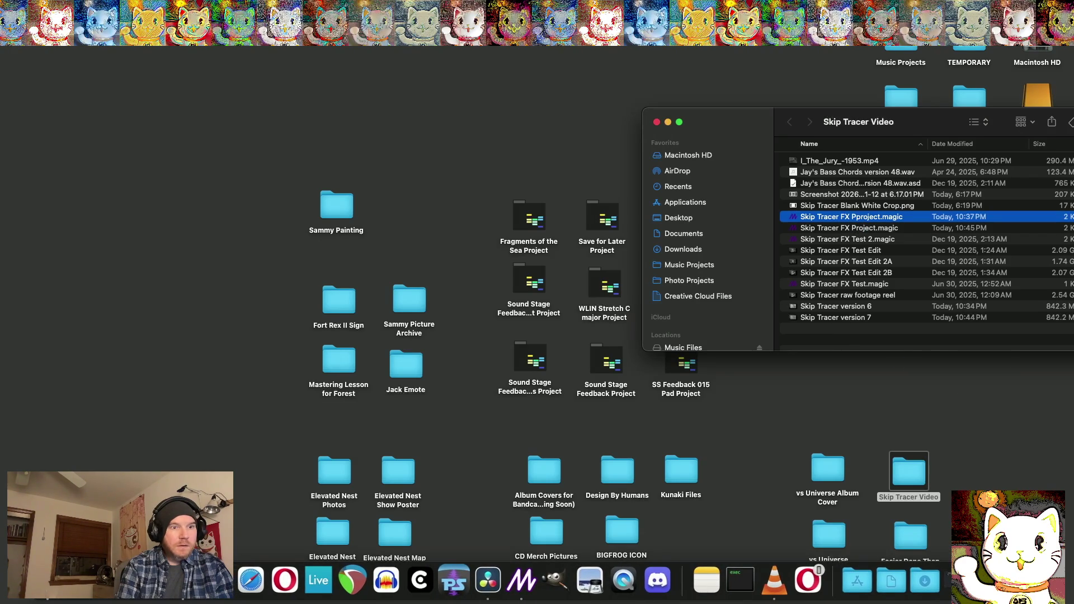
key(super+BackSpace)
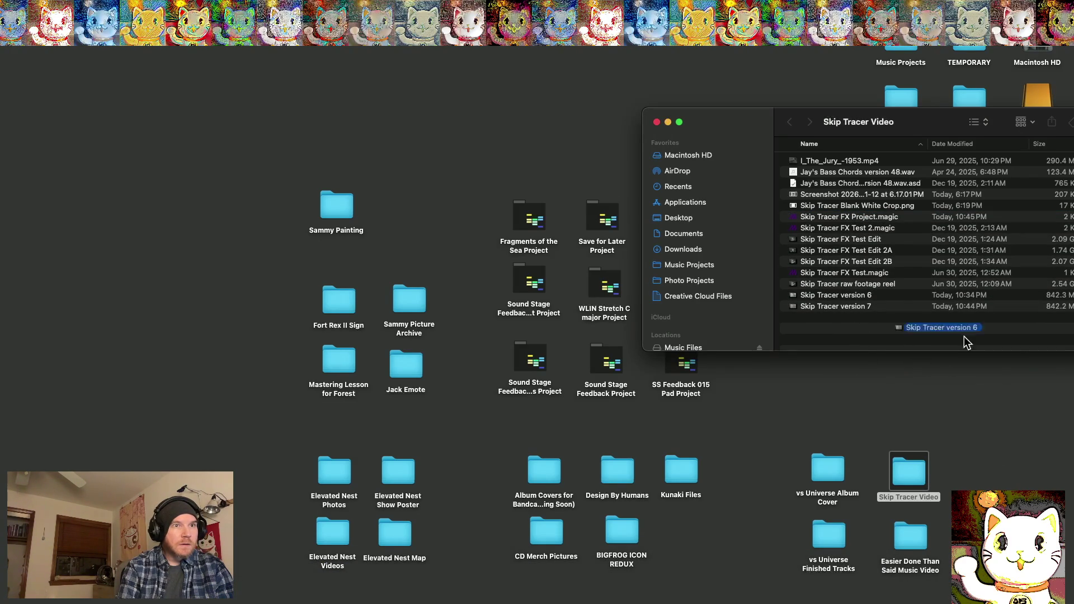
mouse_move(839, 601)
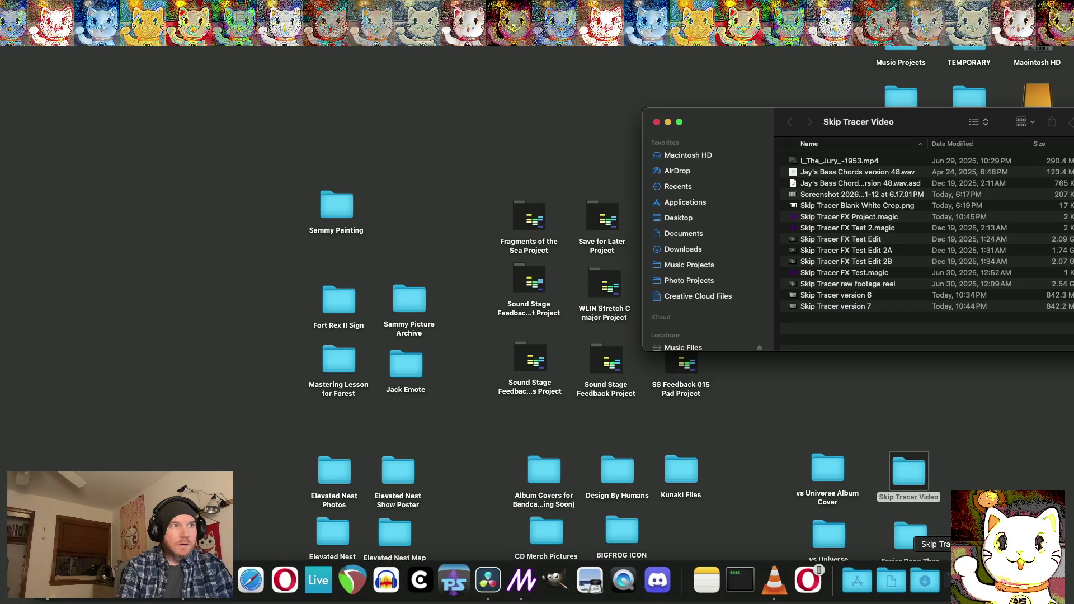
double_click(910, 531)
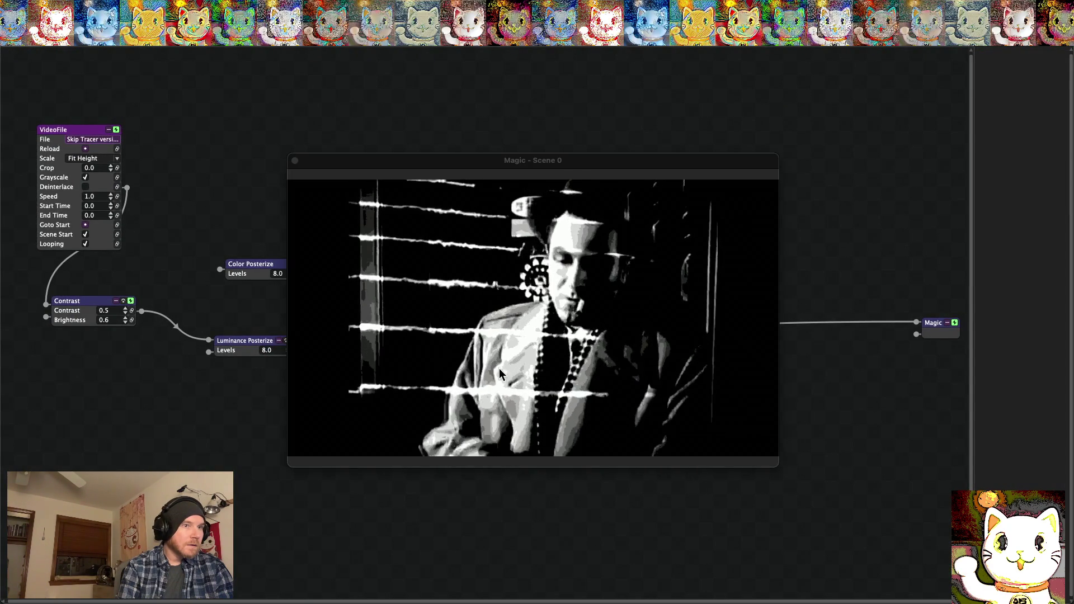
Drag the Scene 0 preview down and left to reveal the Blend node, then open Export Movie
mouse_move(359, 165)
mouse_down()
mouse_move(302, 180)
mouse_move(294, 207)
mouse_move(291, 231)
mouse_move(321, 317)
mouse_move(347, 280)
mouse_move(469, 244)
mouse_move(411, 260)
mouse_up()
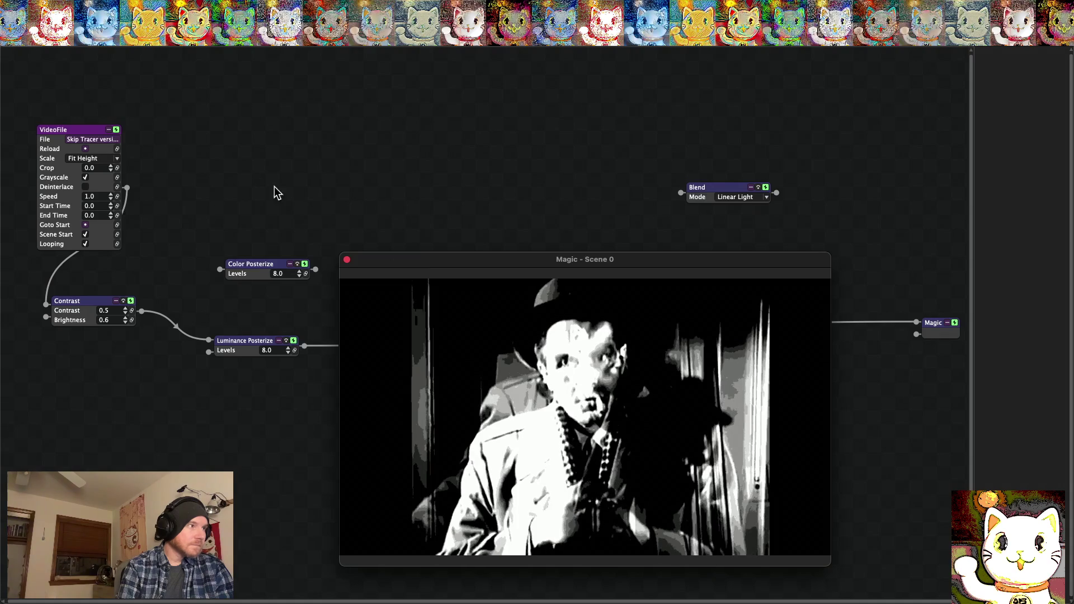
click(156, 104)
click(67, 7)
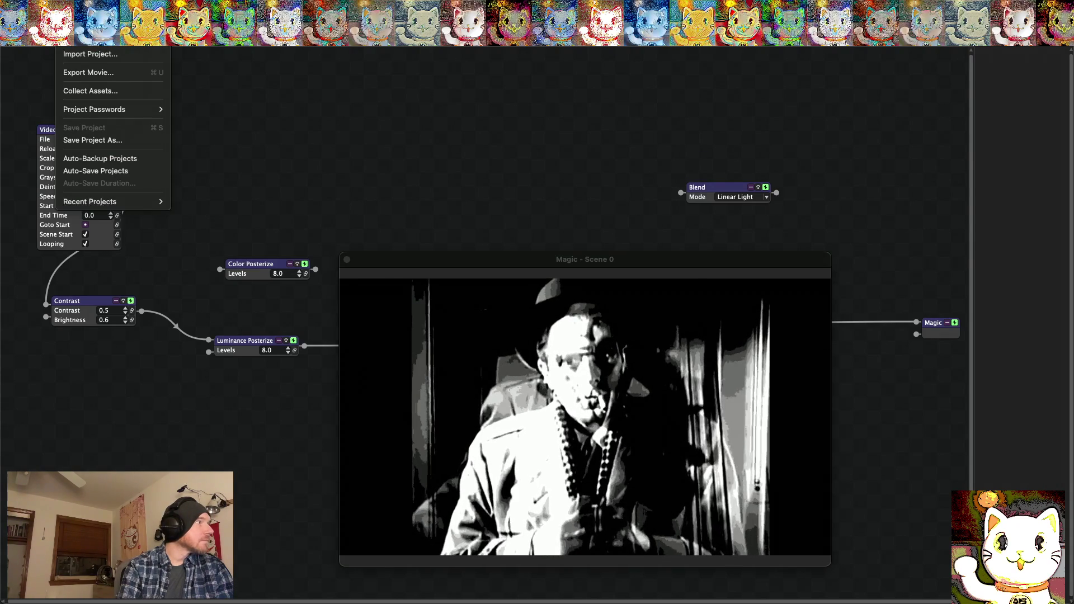
click(88, 72)
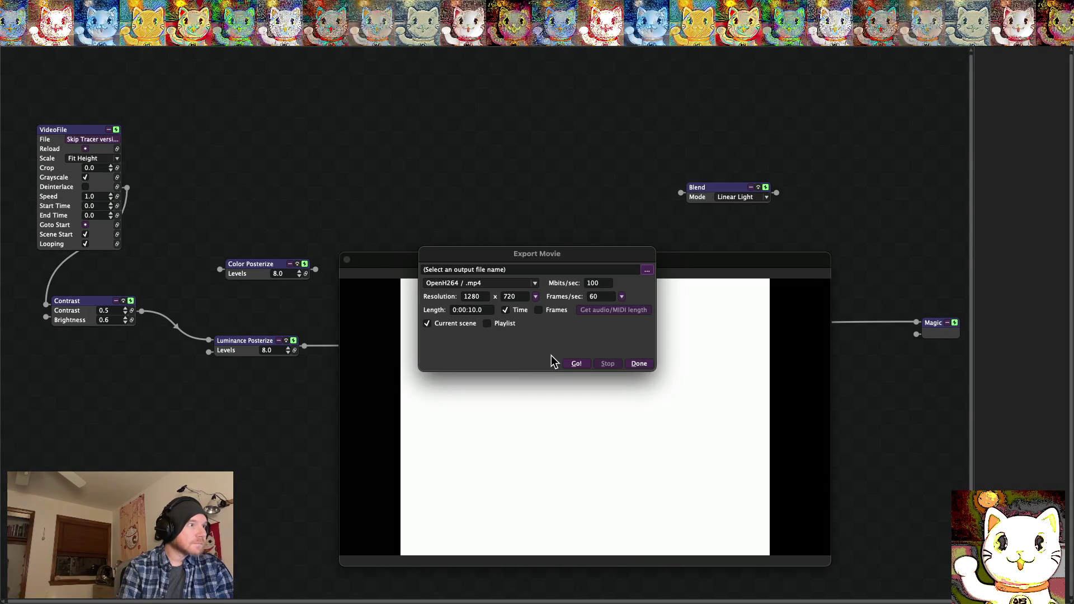
Set the export frame rate to 30 fps and edit the Length field before returning to Resolve
click(622, 297)
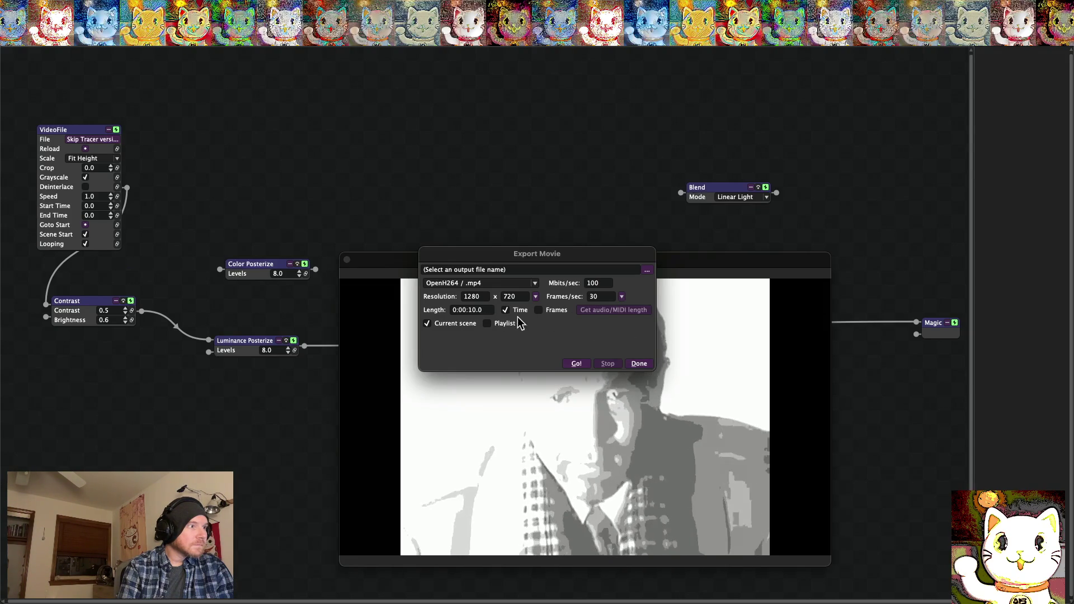
click(472, 311)
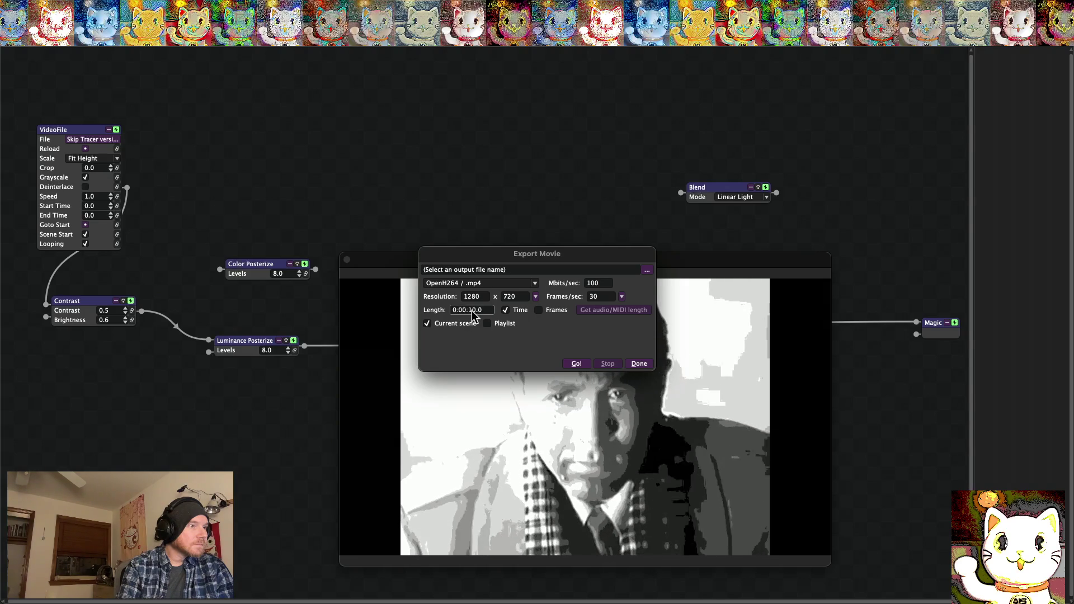
mouse_move(820, 590)
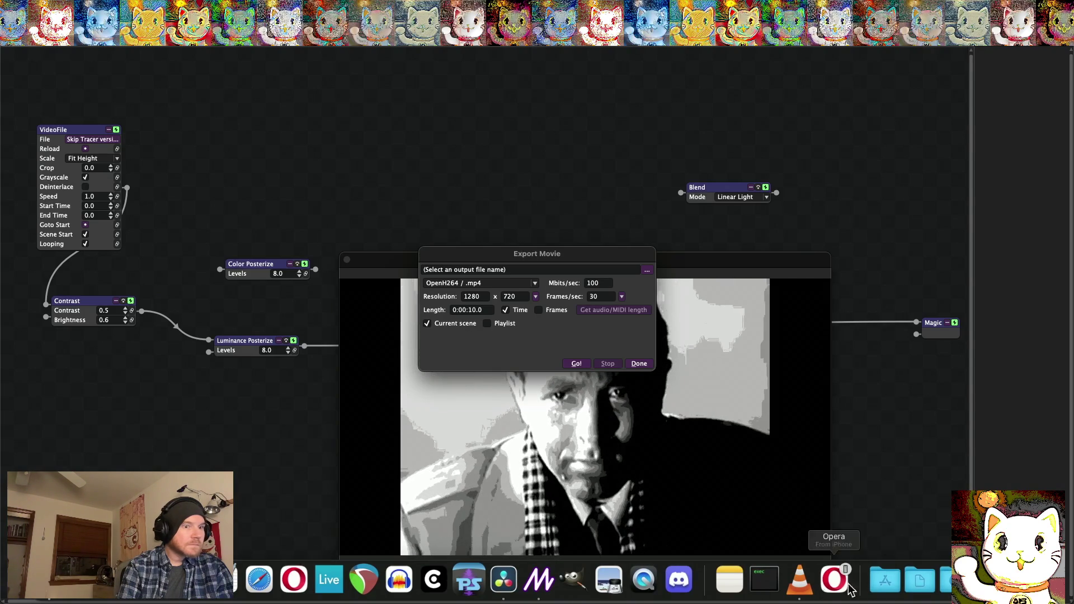
click(503, 579)
Place the Resolve playhead at 01:37:41:10 and zoom the timeline in five steps around it
scroll(711, 474, right, 10)
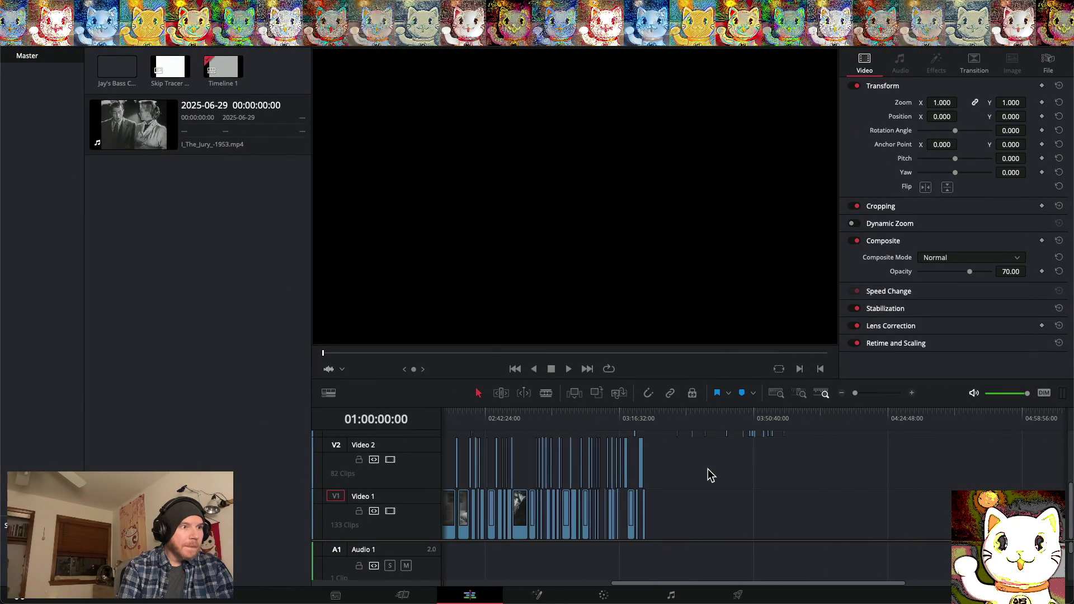
scroll(703, 461, left, 3)
scroll(700, 456, left, 15)
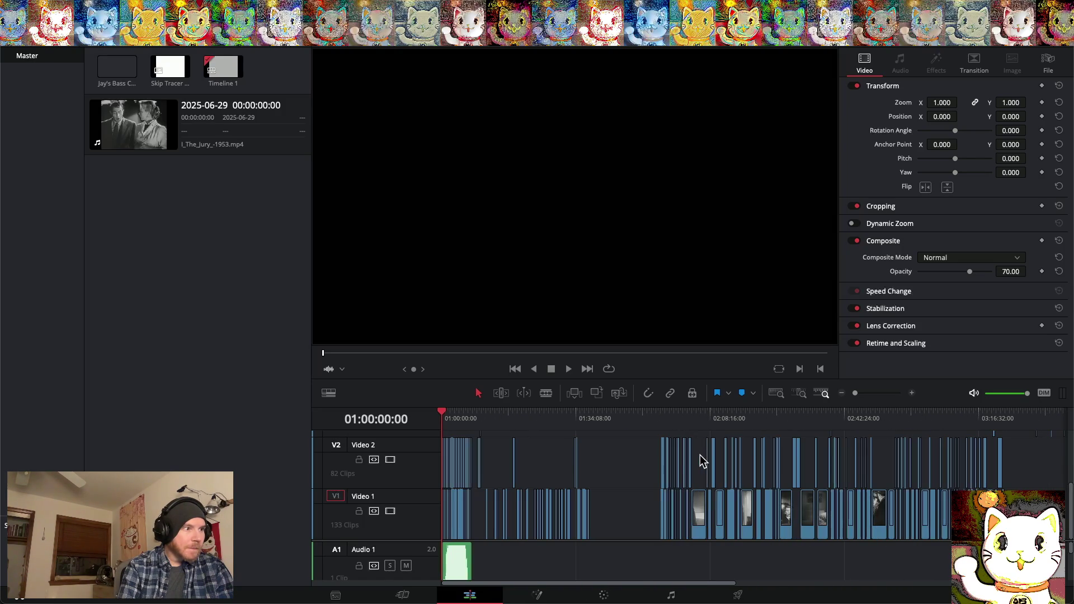
click(590, 414)
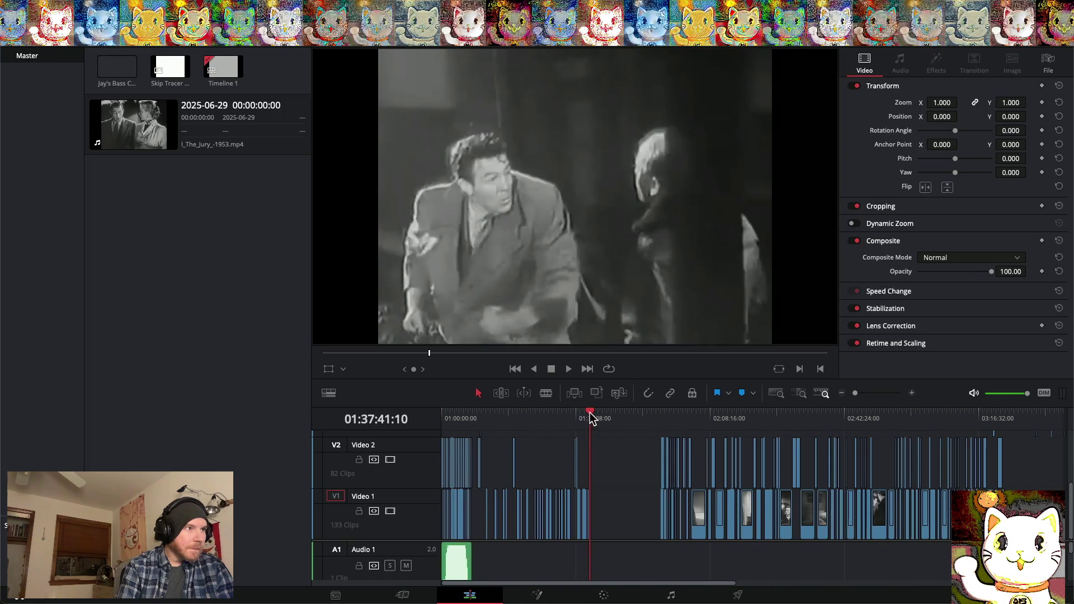
click(912, 394)
click(912, 393)
click(912, 393)
click(912, 393)
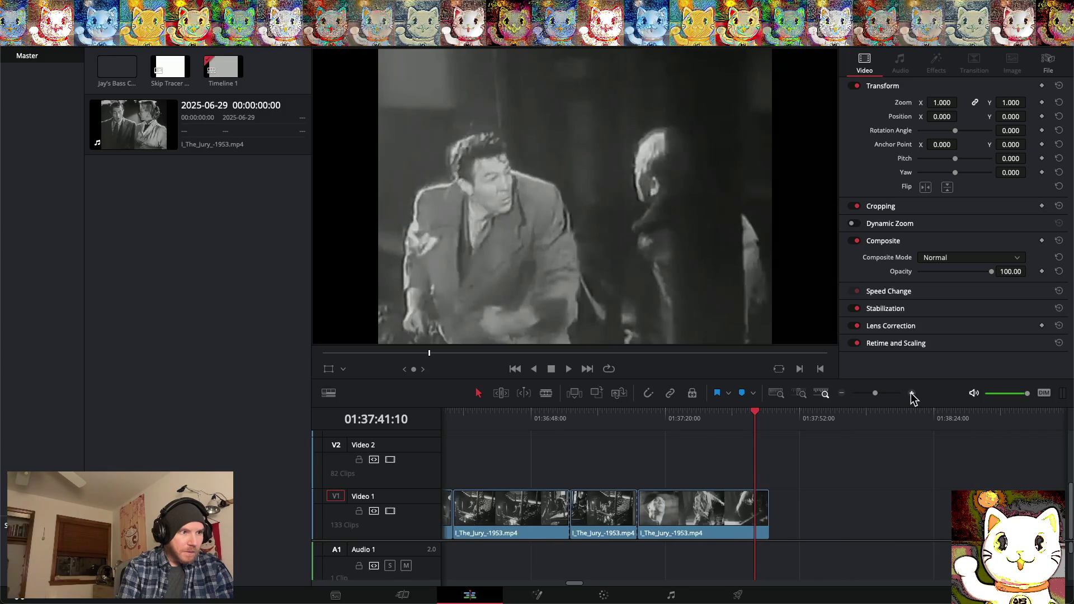
click(912, 394)
Scroll back along the timeline, then close Magic's Export Movie dialog with Done
scroll(786, 511, left, 15)
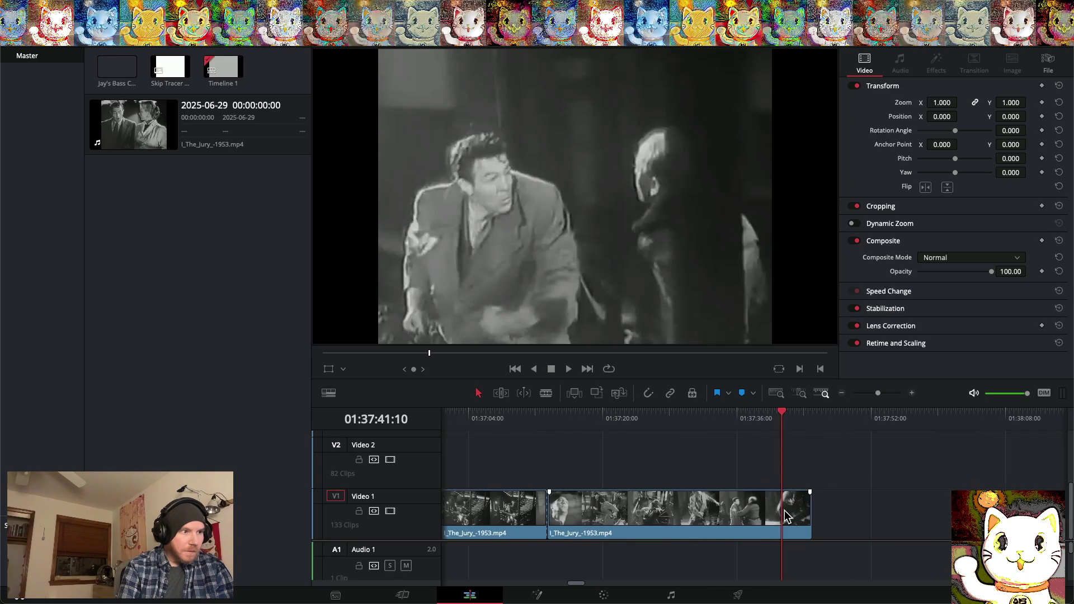
scroll(786, 511, left, 10)
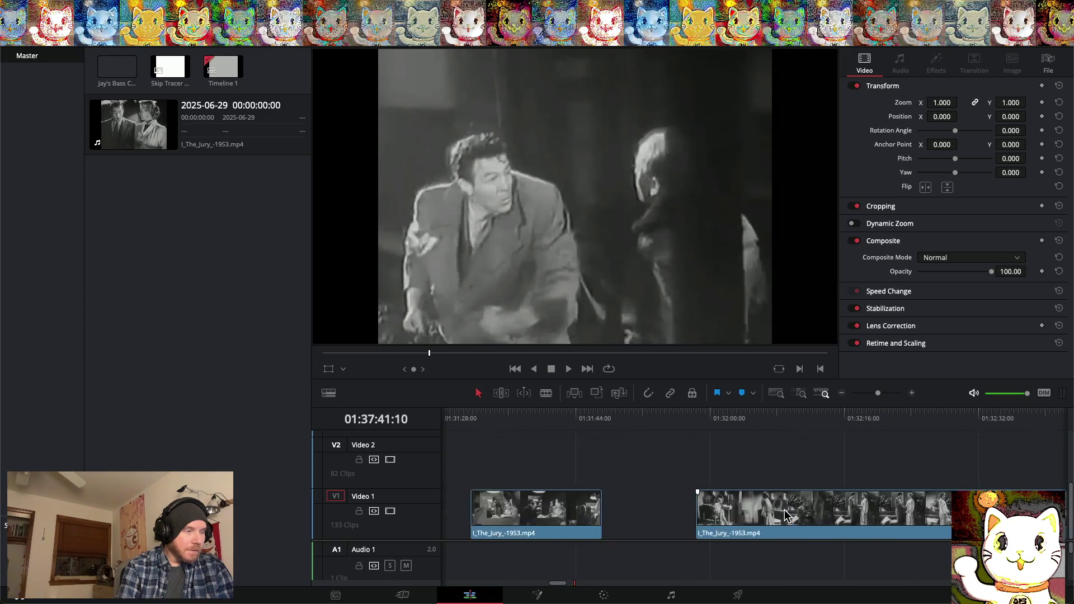
scroll(786, 515, left, 5)
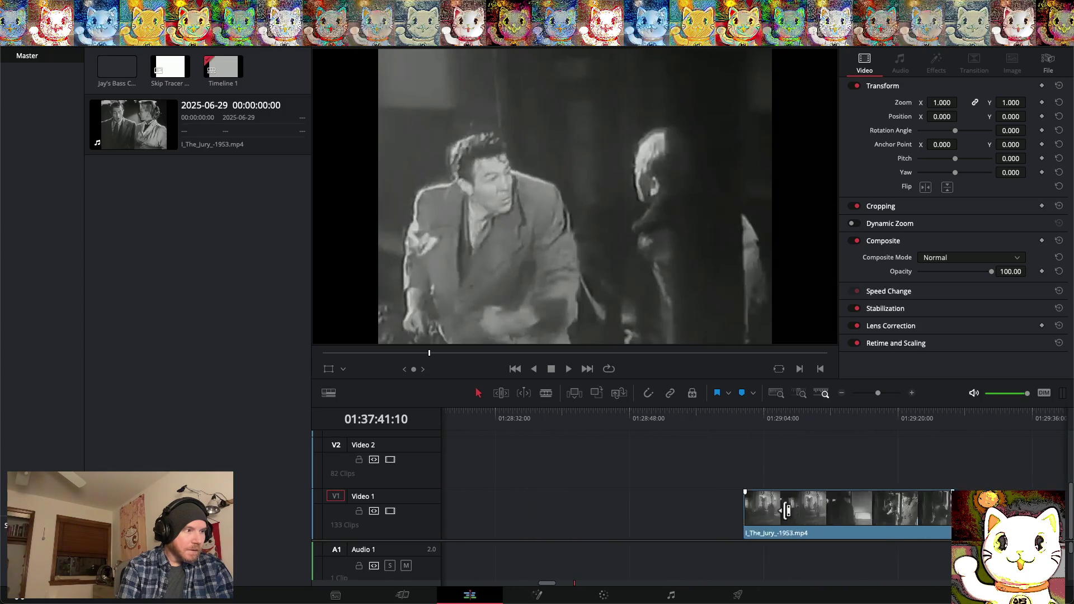
scroll(786, 515, left, 15)
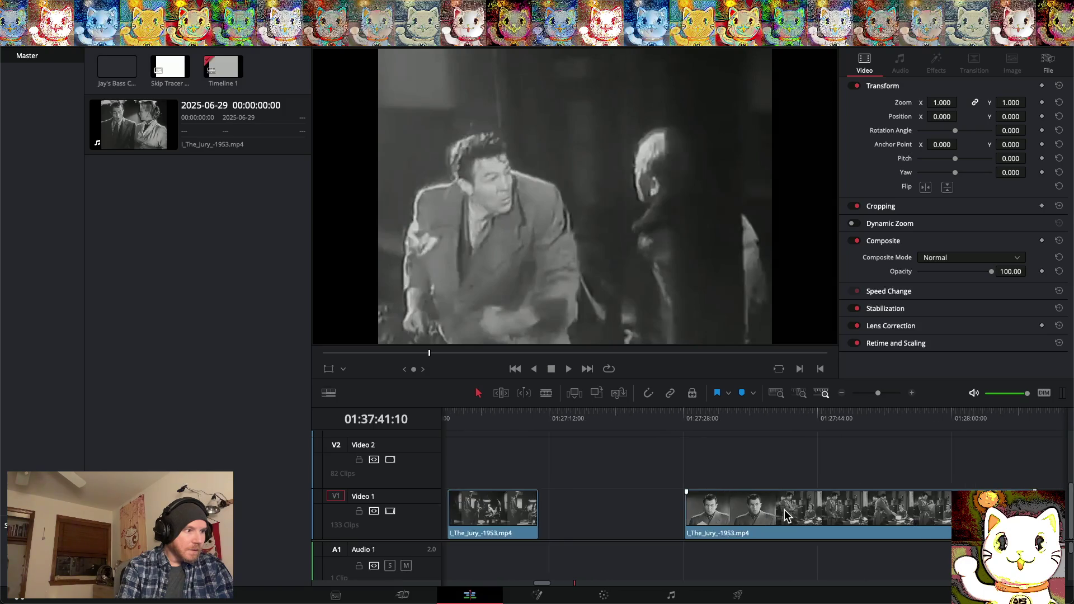
scroll(765, 513, left, 17)
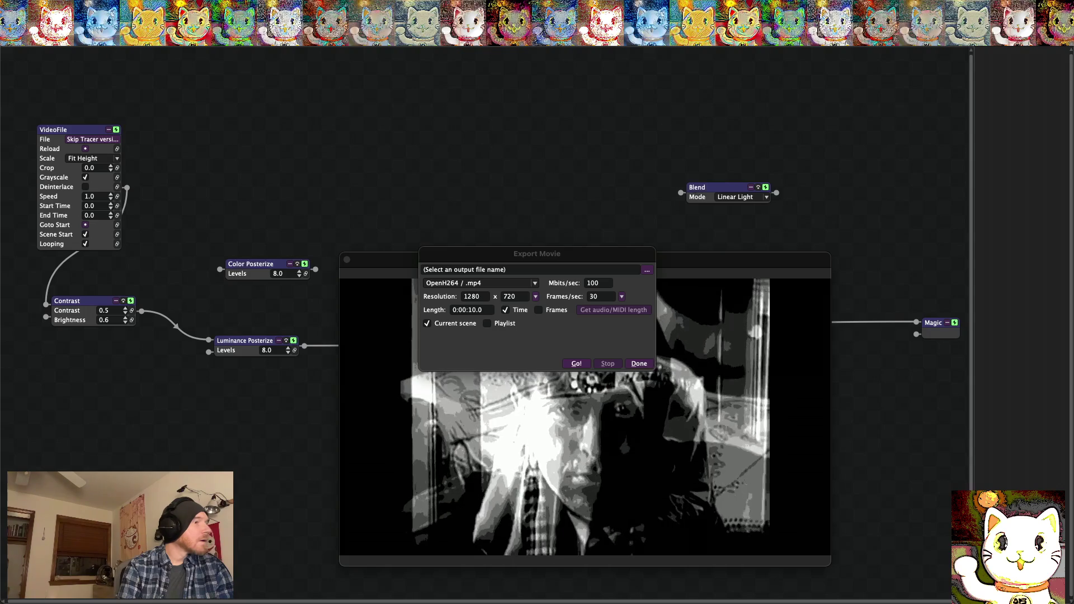
click(638, 365)
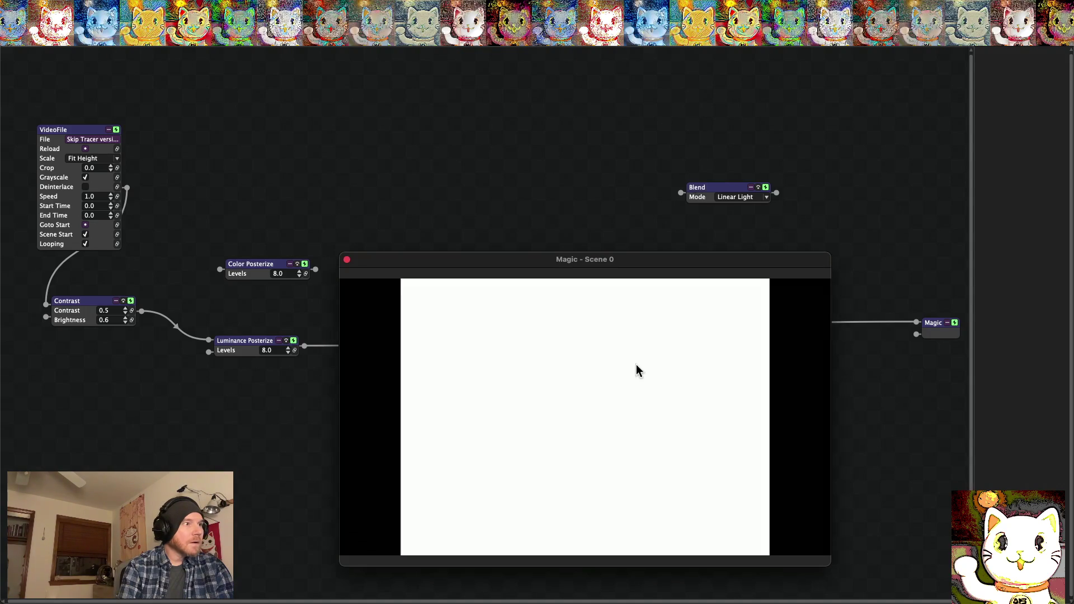